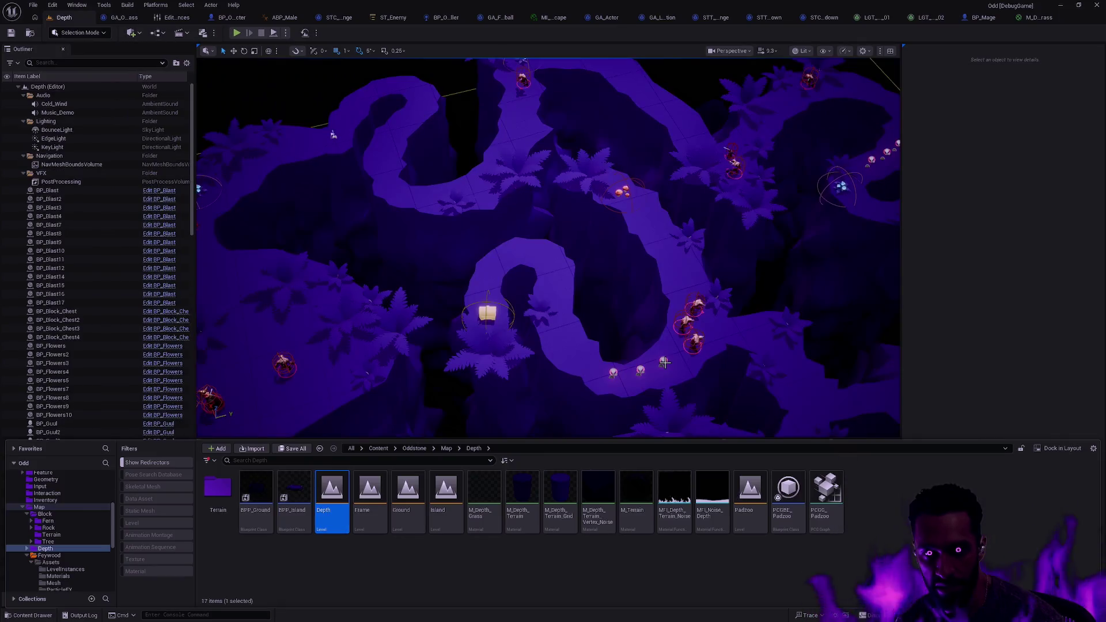
# - Orbit the camera around the whole Depth level, then select and frame the Extrude5 terrain piece
pyautogui.click(664, 360)
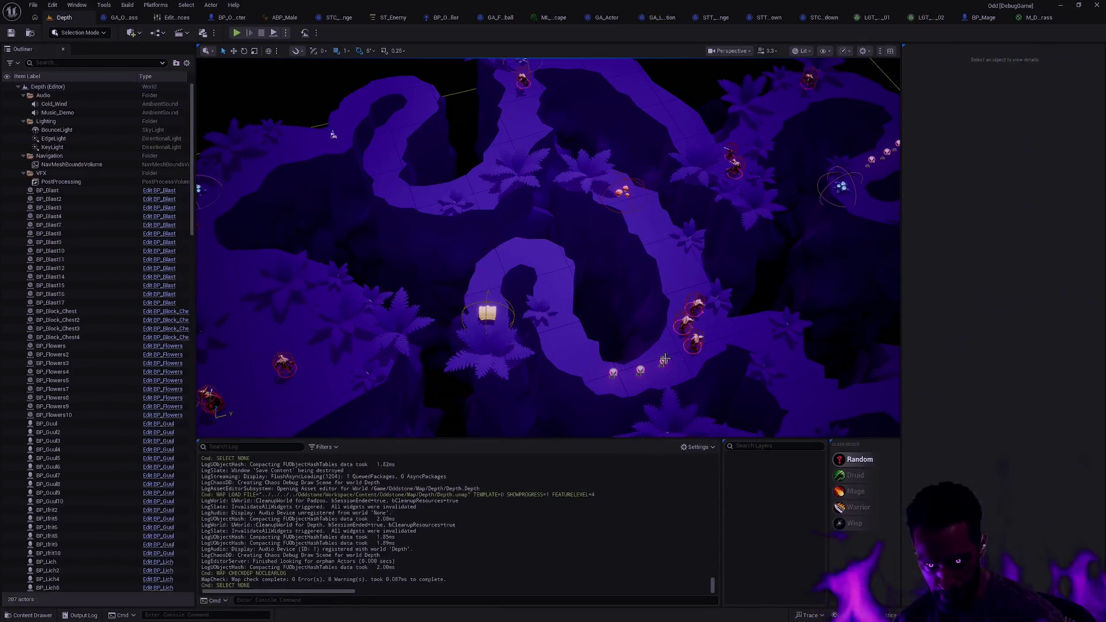
pyautogui.moveTo(332, 135)
pyautogui.mouseDown()
pyautogui.moveTo(282, 141)
pyautogui.moveTo(282, 129)
pyautogui.mouseUp()
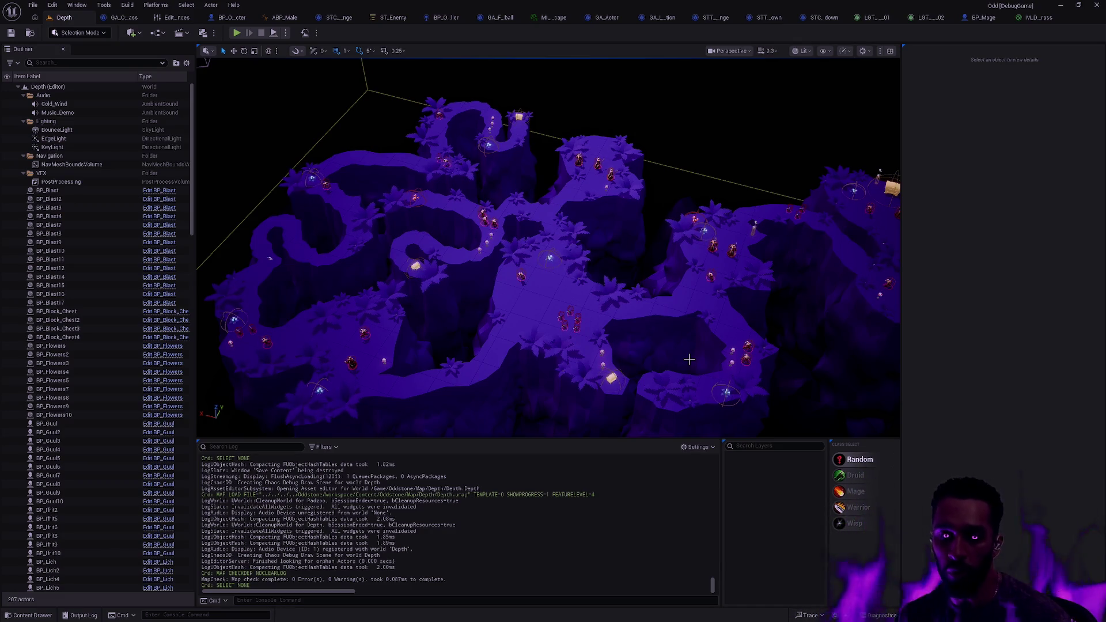
pyautogui.moveTo(669, 351)
pyautogui.mouseDown()
pyautogui.moveTo(579, 339)
pyautogui.moveTo(560, 373)
pyautogui.moveTo(374, 94)
pyautogui.mouseUp()
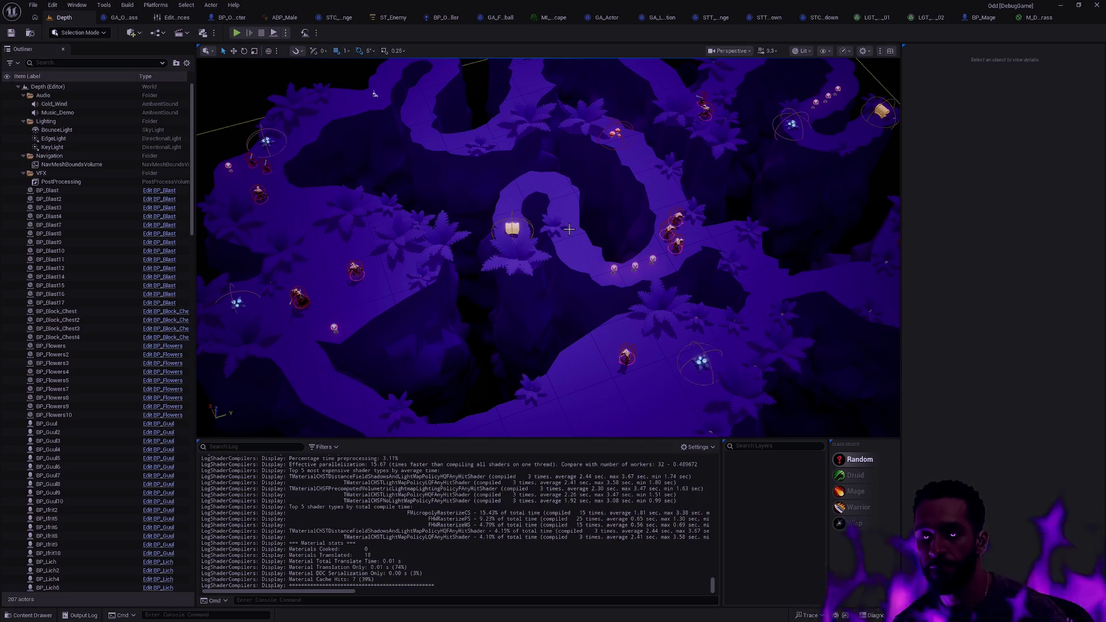
pyautogui.moveTo(581, 251); pyautogui.dragTo(577, 261)
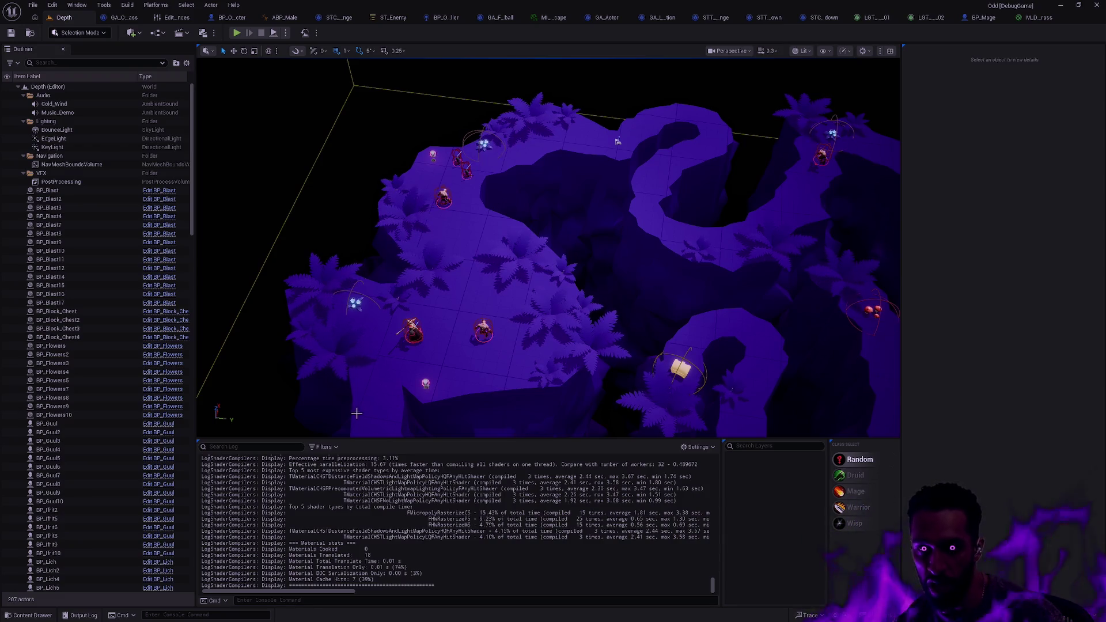
pyautogui.click(607, 95)
pyautogui.press('f')
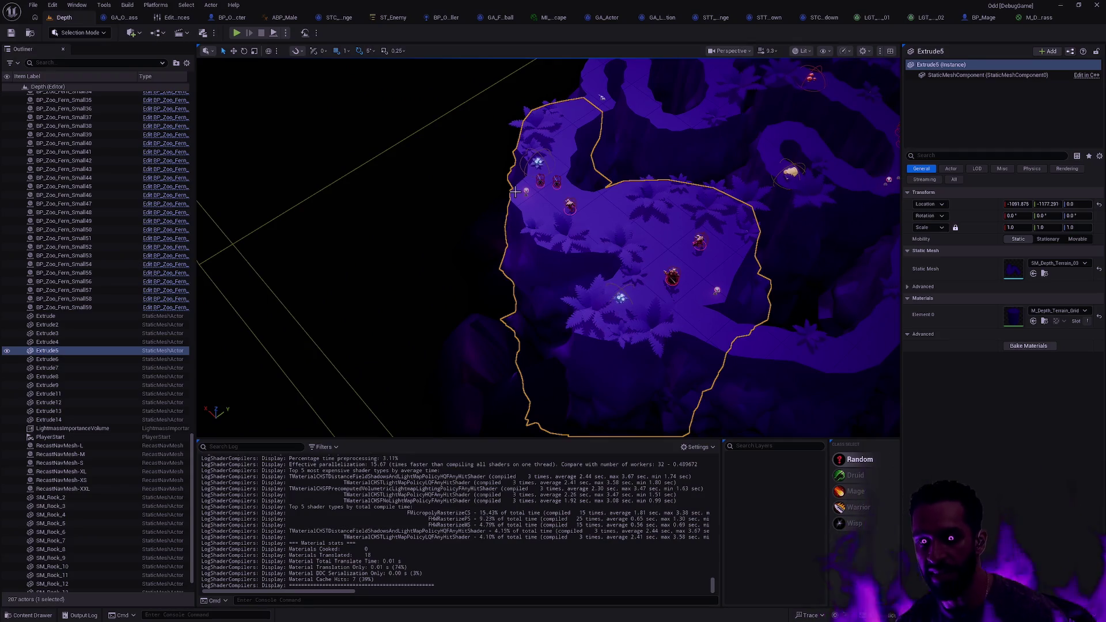
# - Select and deselect the Extrude6 and Extrude5 terrain pieces while zooming over the level's paths
pyautogui.click(518, 341)
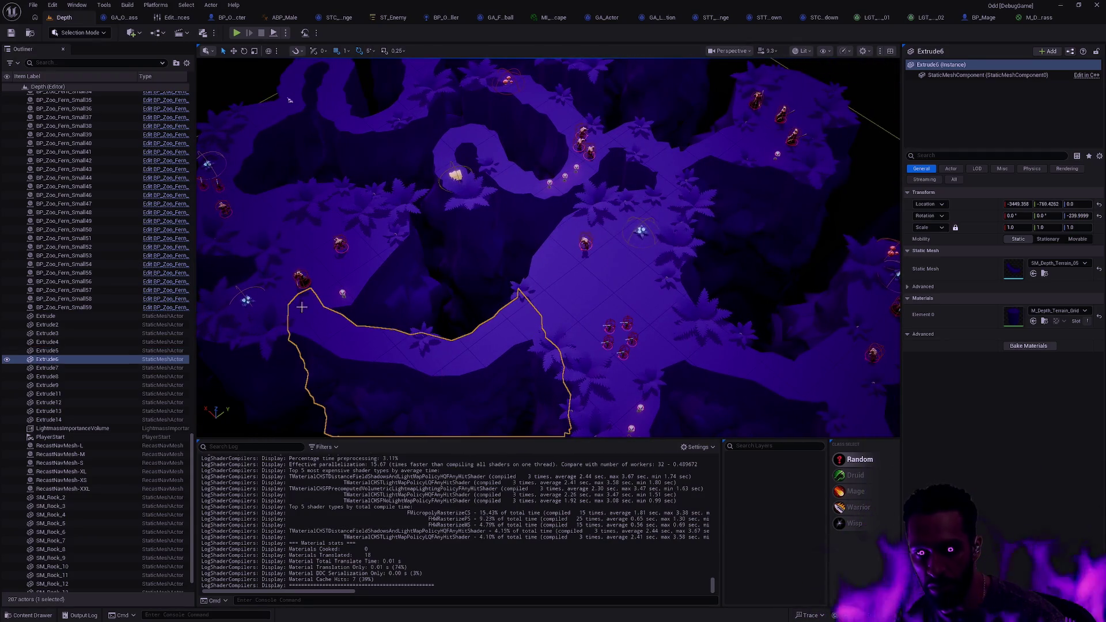
pyautogui.click(633, 288)
pyautogui.press('Escape')
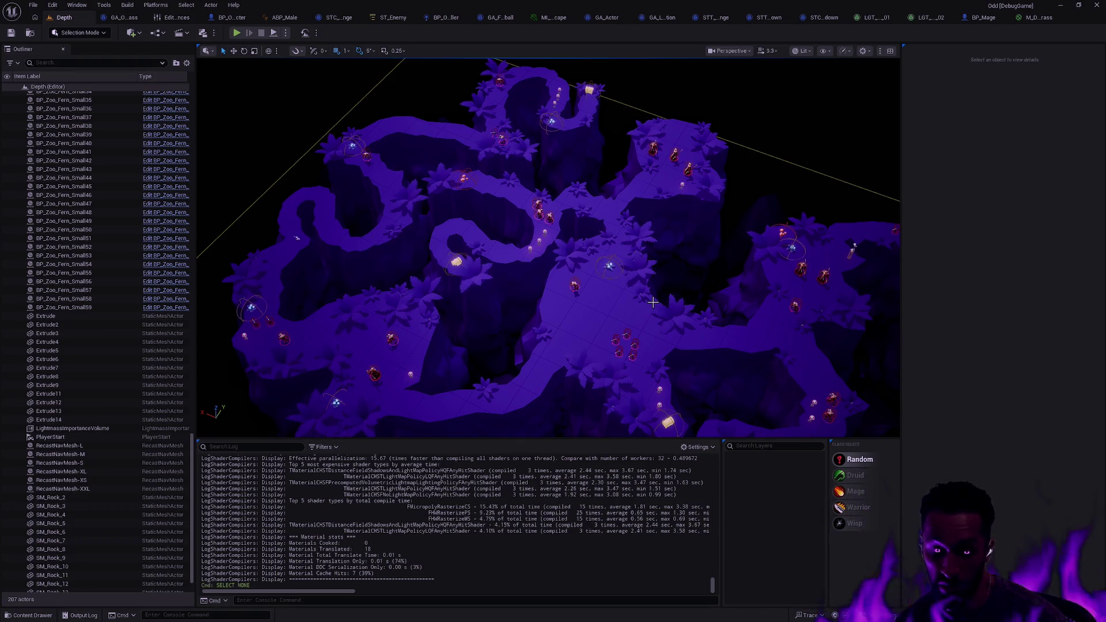
pyautogui.scroll(10, 614, 316)
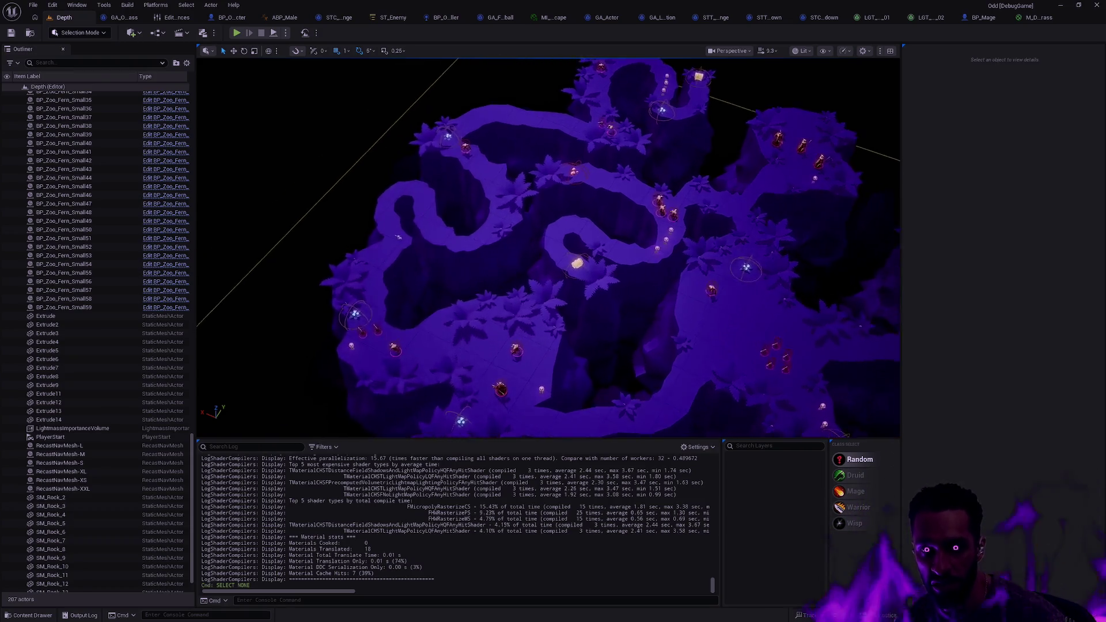
pyautogui.scroll(3, 763, 287)
pyautogui.click(763, 287)
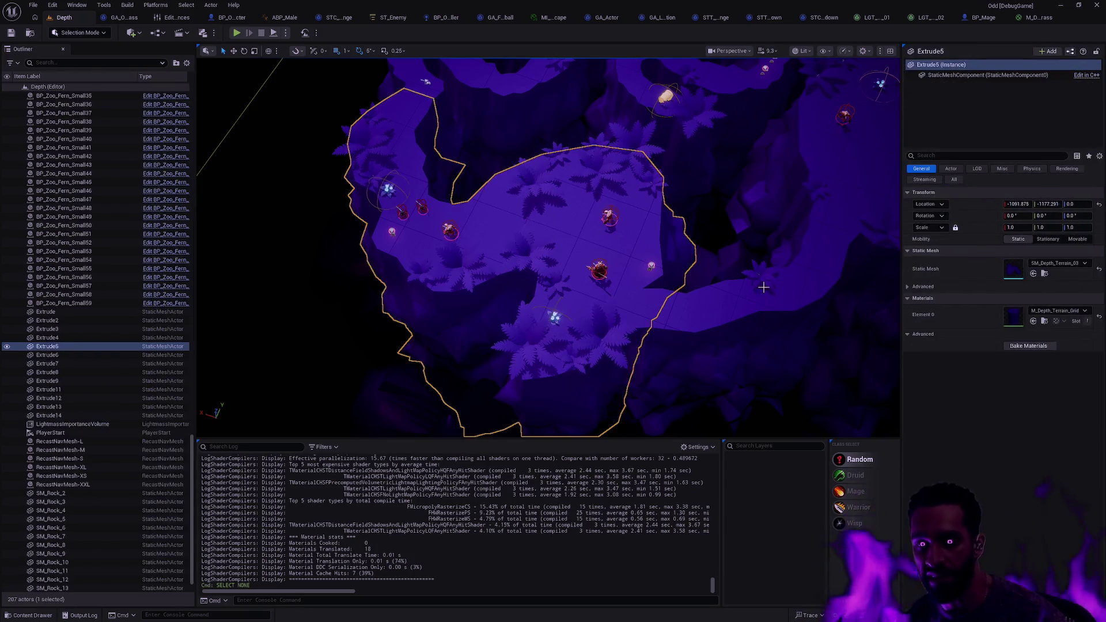
pyautogui.press('Escape')
pyautogui.scroll(-8, 755, 265)
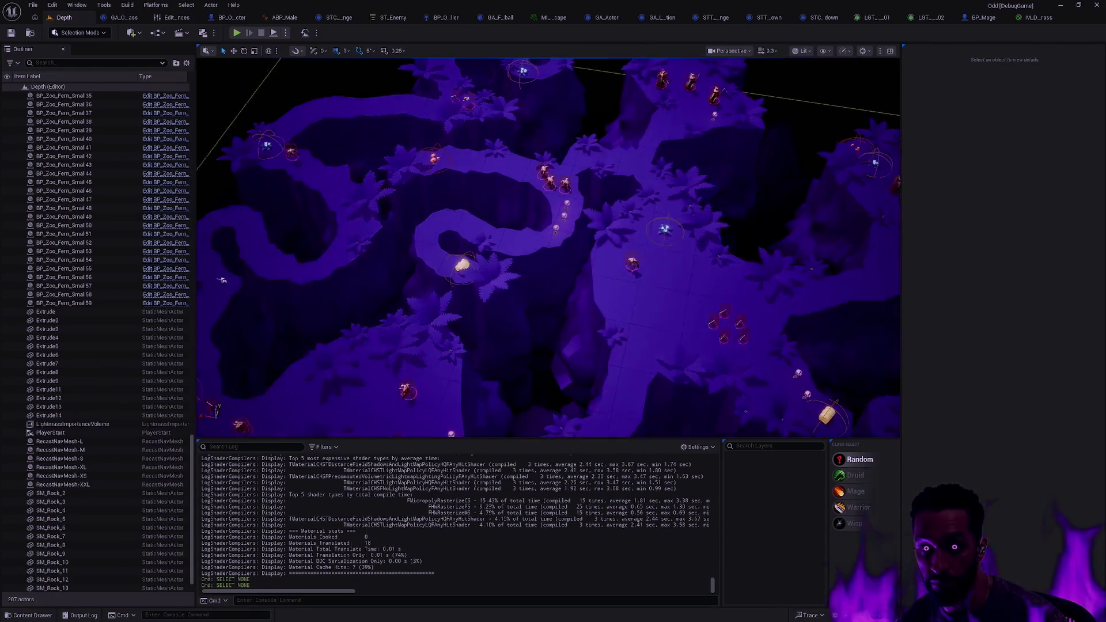
pyautogui.scroll(5, 757, 268)
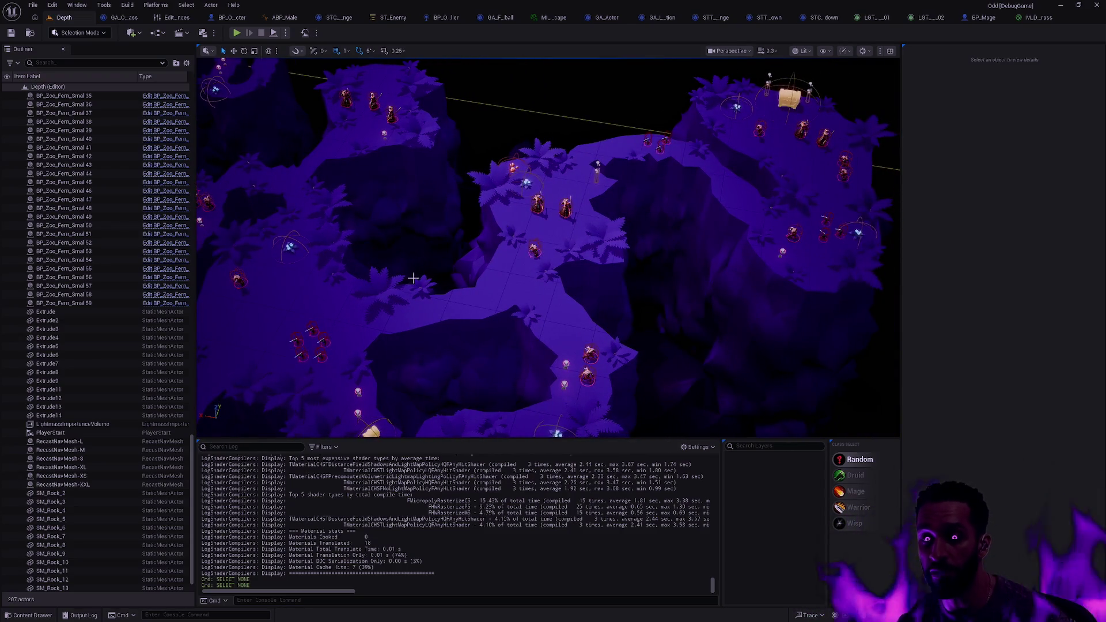
pyautogui.scroll(-5, 403, 216)
pyautogui.scroll(-6, 629, 148)
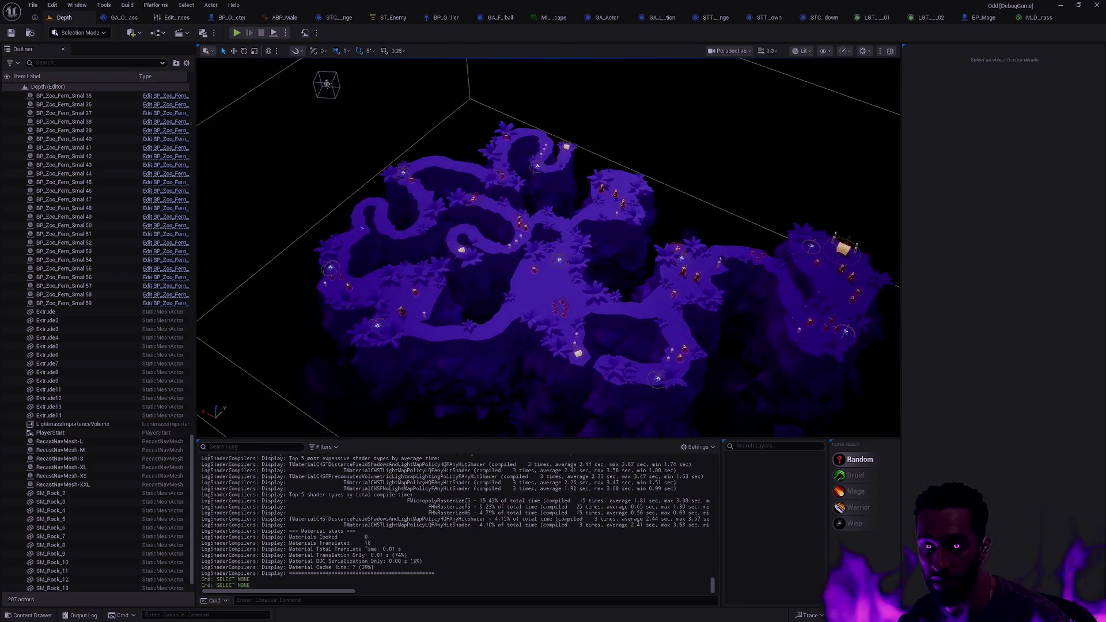
# - Orbit the level and frame Extrude5 up close, then clear the selection
pyautogui.moveTo(740, 329); pyautogui.dragTo(718, 313)
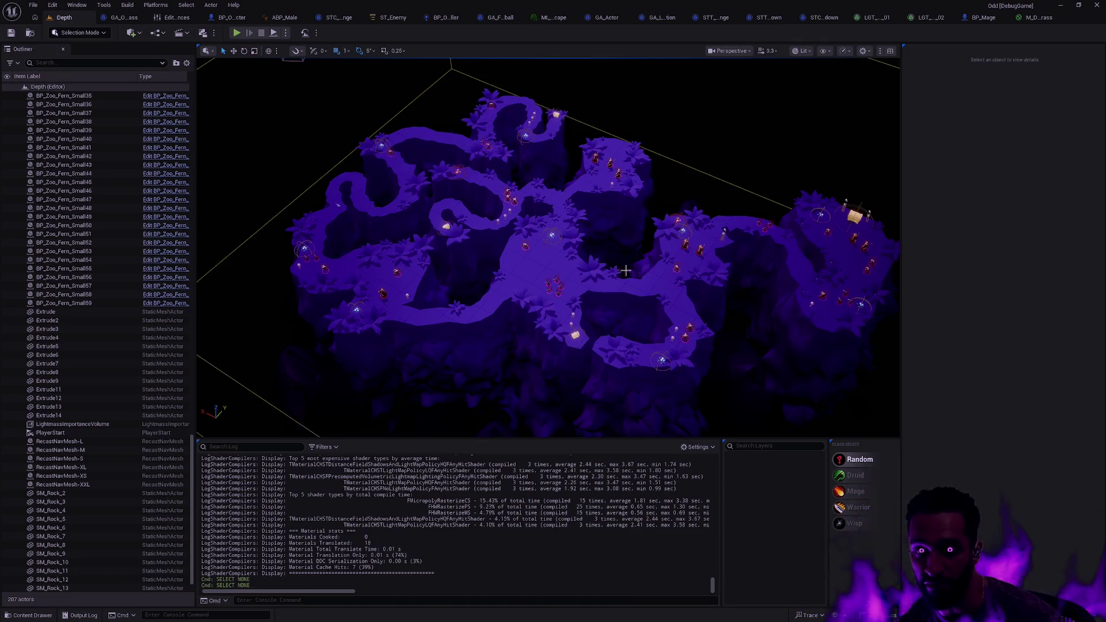
pyautogui.scroll(3, 604, 231)
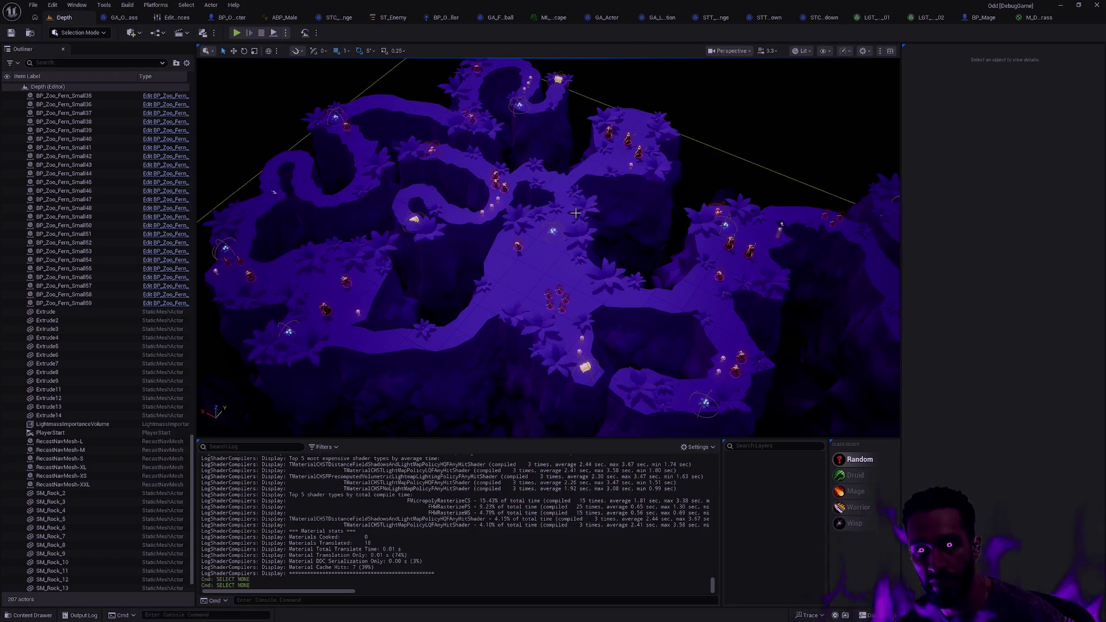
pyautogui.click(418, 297)
pyautogui.press('f')
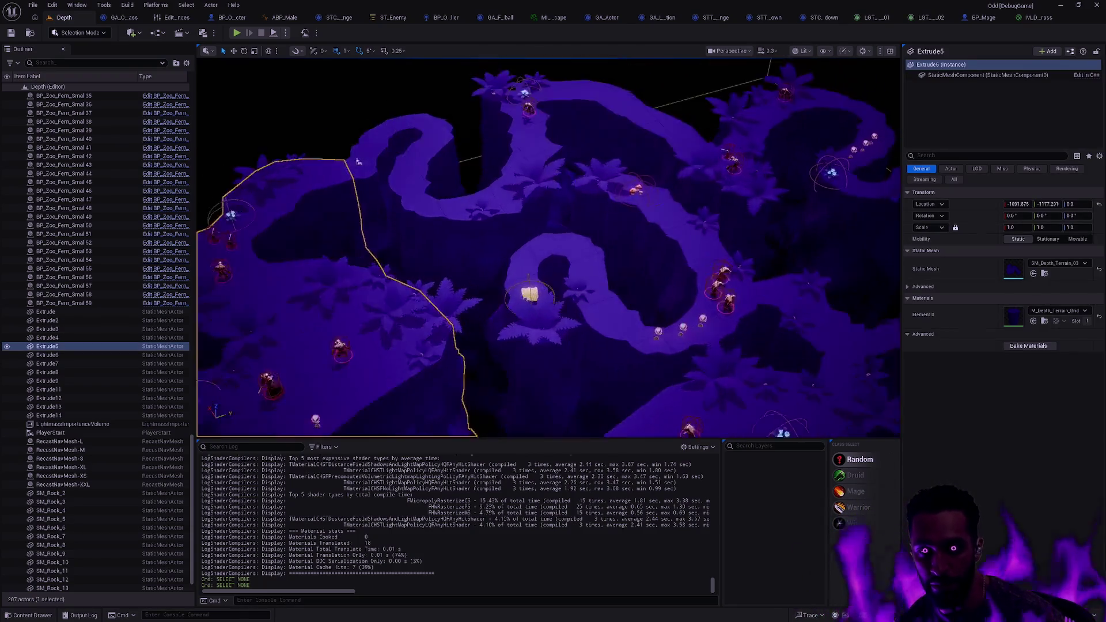
pyautogui.scroll(-5, 483, 298)
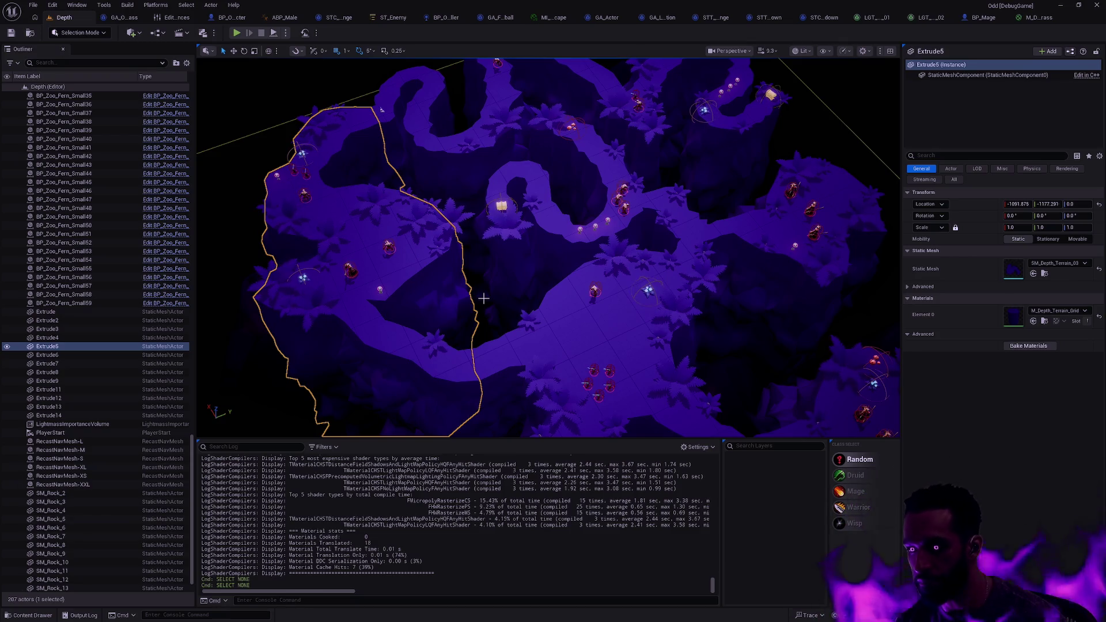
pyautogui.press('Escape')
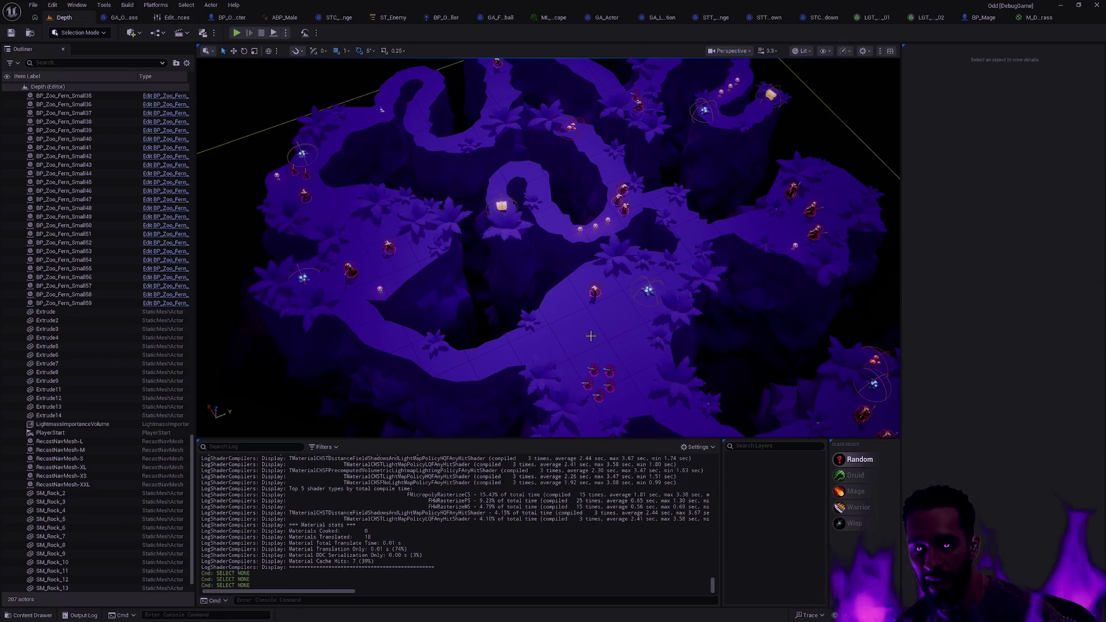
# - Fly forward into the terrain, then bring up the Map/Depth asset folder in the Content Drawer
pyautogui.scroll(5, 395, 147)
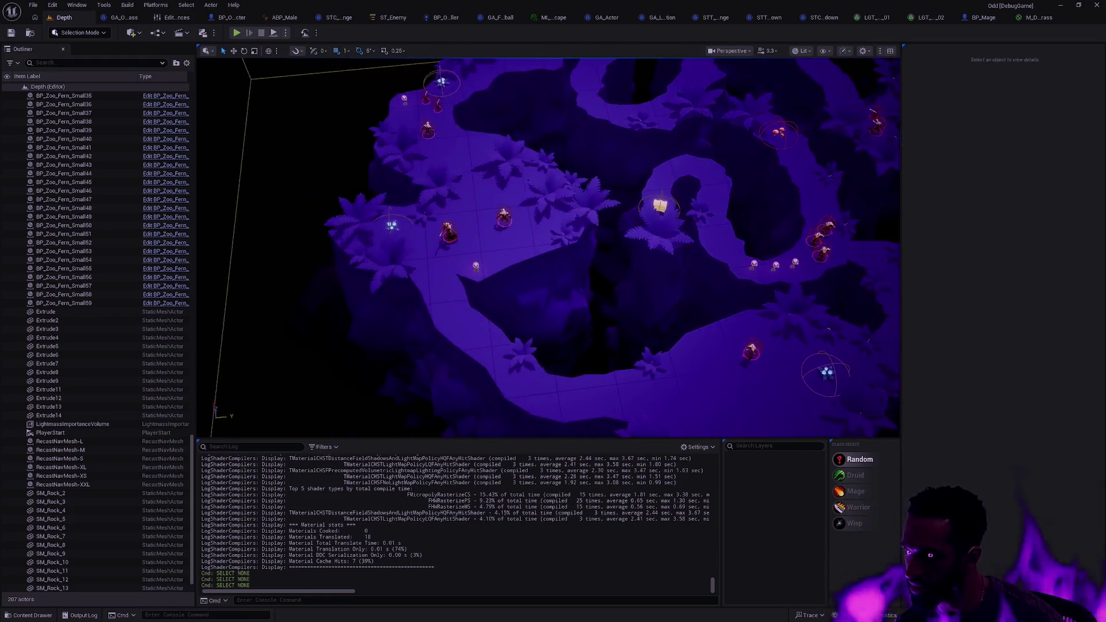
pyautogui.scroll(-5, 590, 336)
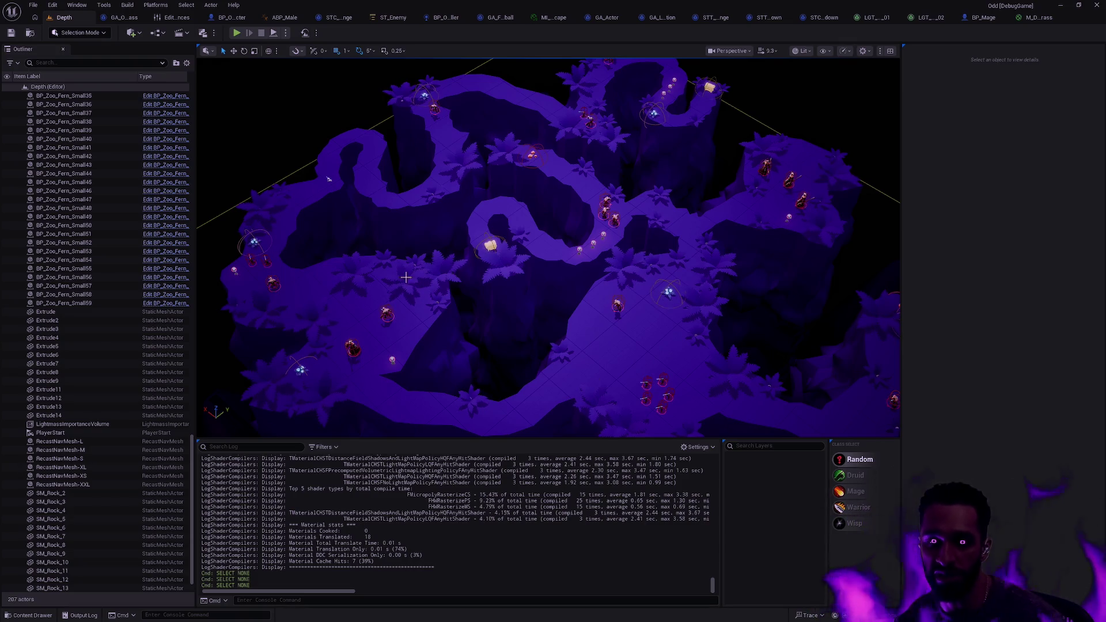
pyautogui.scroll(5, 590, 335)
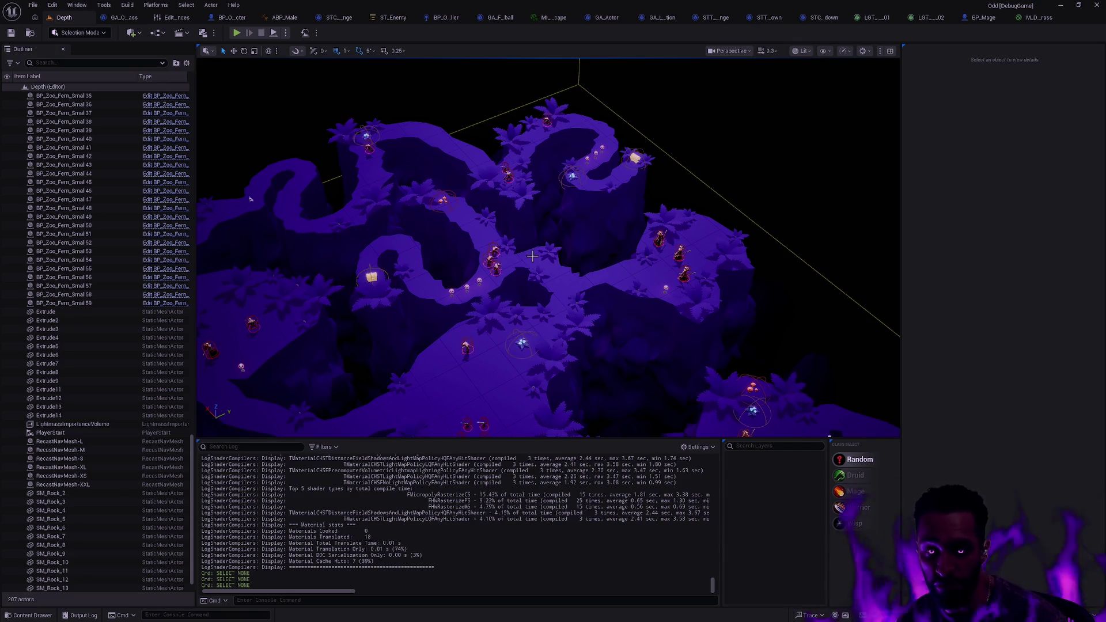
pyautogui.moveTo(531, 256)
pyautogui.mouseDown()
pyautogui.moveTo(501, 172)
pyautogui.moveTo(523, 249)
pyautogui.mouseUp()
pyautogui.hotkey('ctrl', 'space')
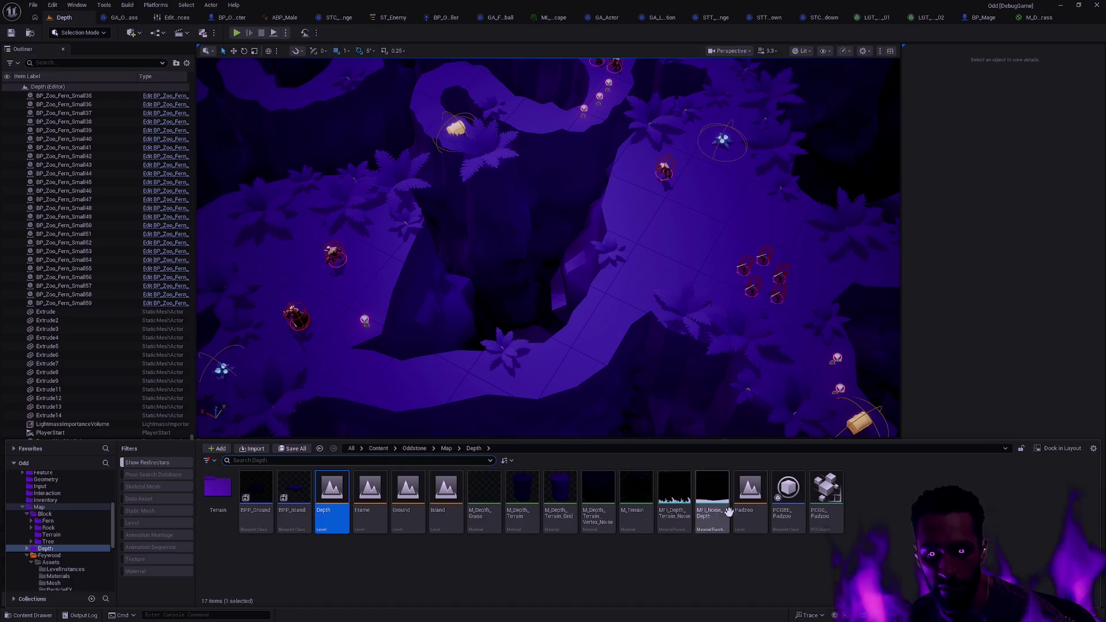
# - Open the Padzoo level and select the Merge terrain piece near the towers
pyautogui.doubleClick(750, 516)
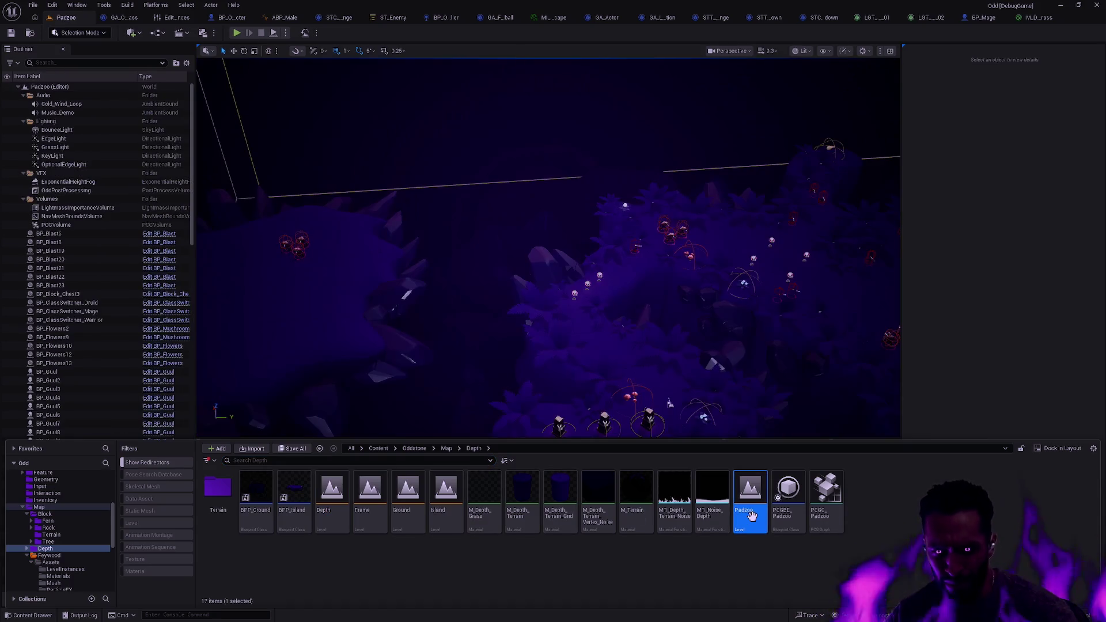
pyautogui.moveTo(518, 242); pyautogui.dragTo(513, 219)
pyautogui.click(661, 279)
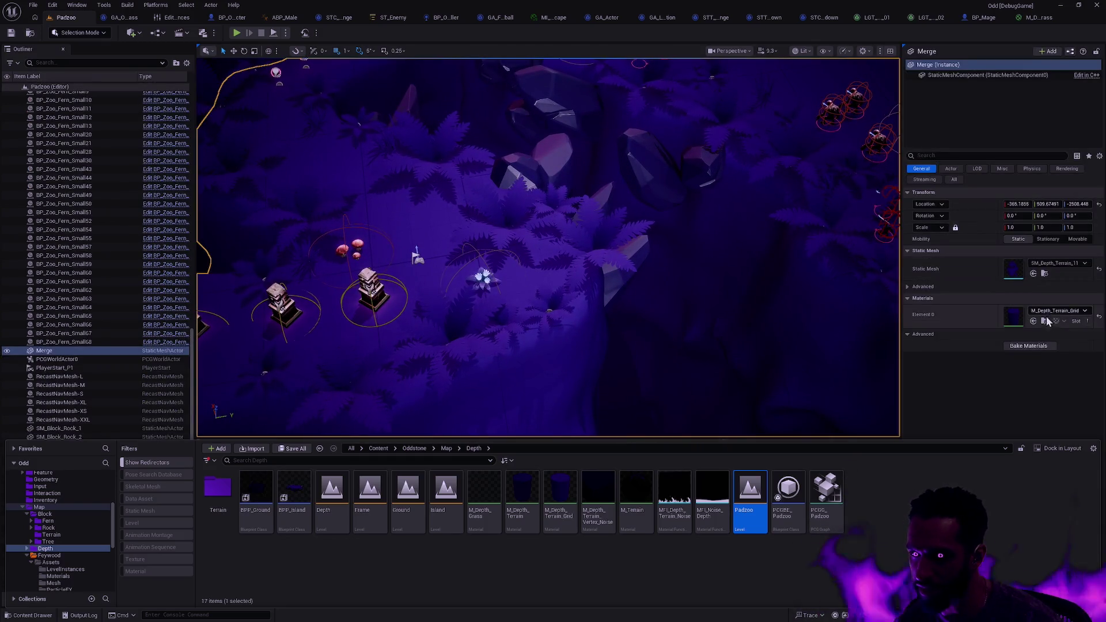
pyautogui.hotkey('ctrl', 'space')
# - Assign M_Depth_Grass to Merge's Element 0, locate it in the Content Drawer, and open its graph
pyautogui.click(1057, 311)
pyautogui.write('grass')
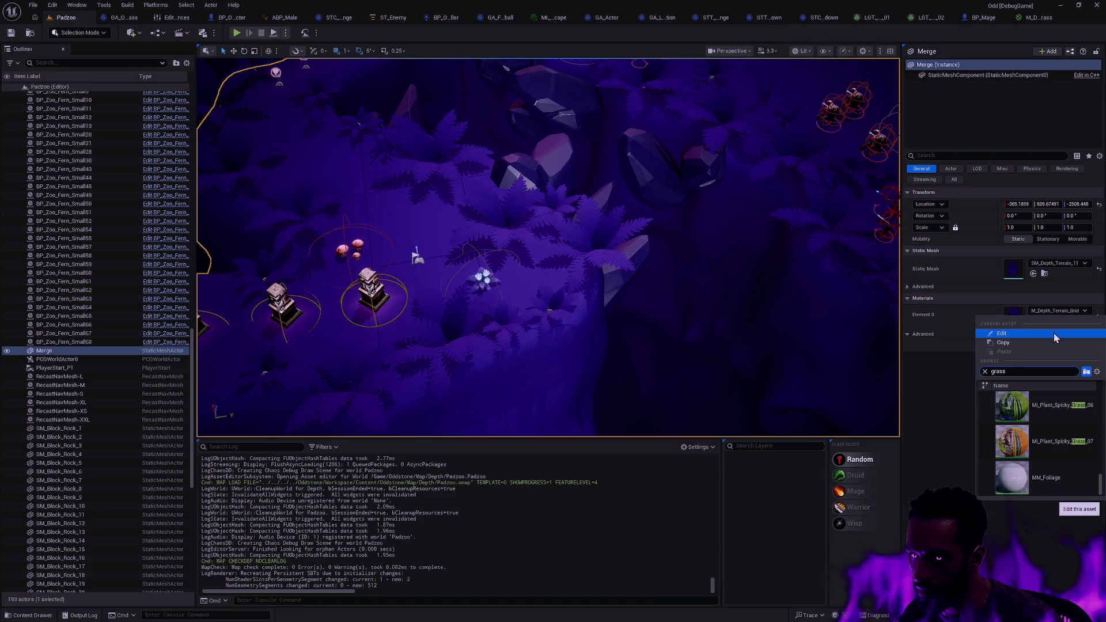
pyautogui.press('BackSpace')
pyautogui.press('BackSpace')
pyautogui.press('BackSpace')
pyautogui.write('de')
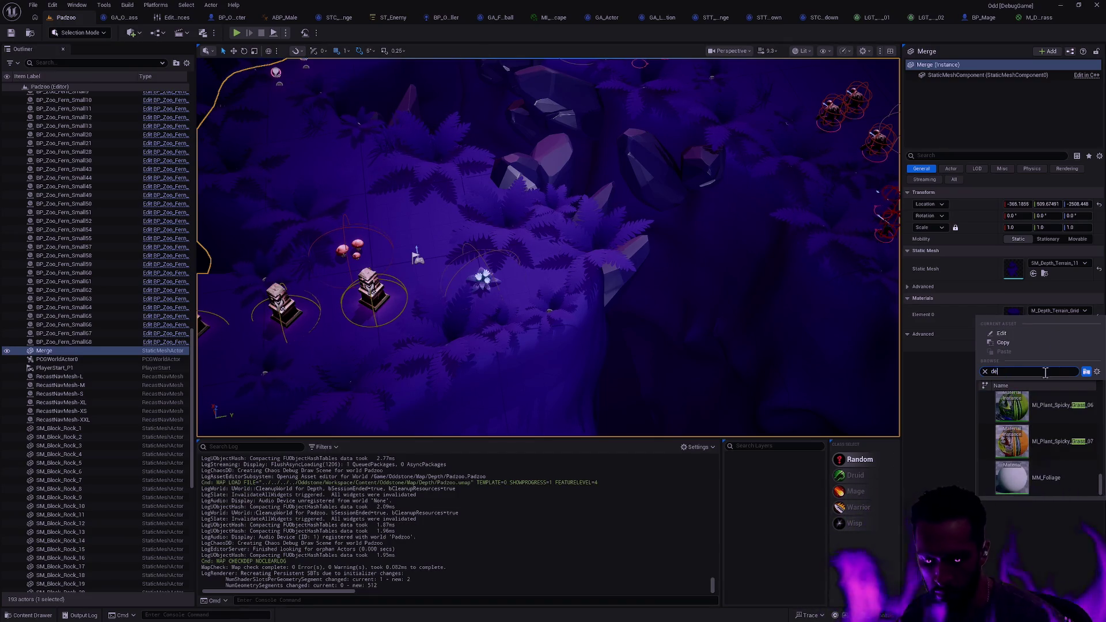
pyautogui.write('pth grass')
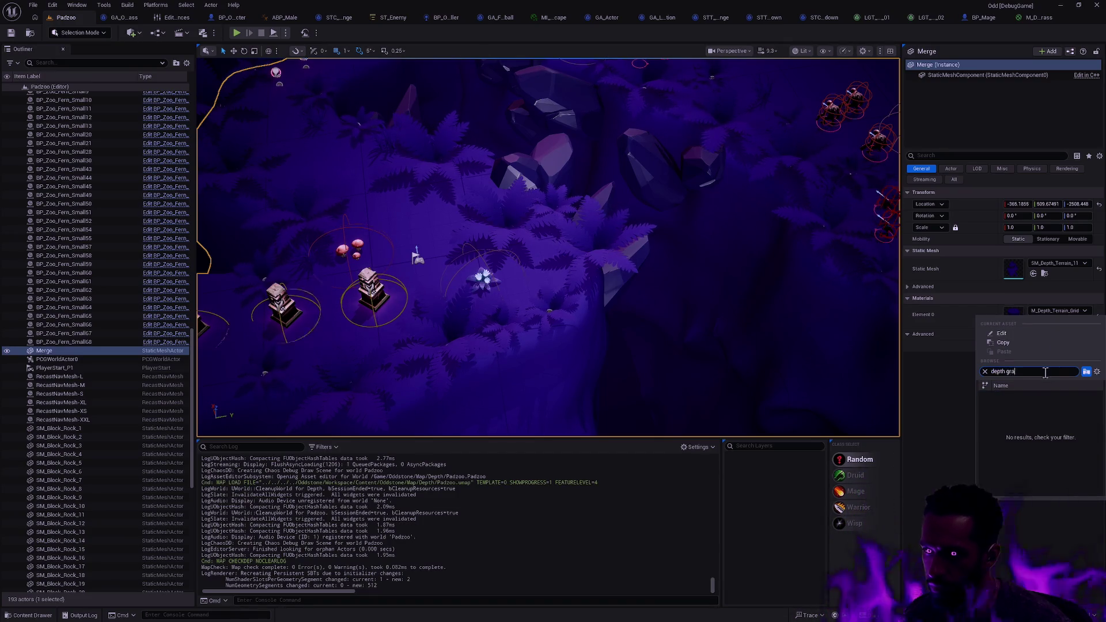
pyautogui.moveTo(1018, 419)
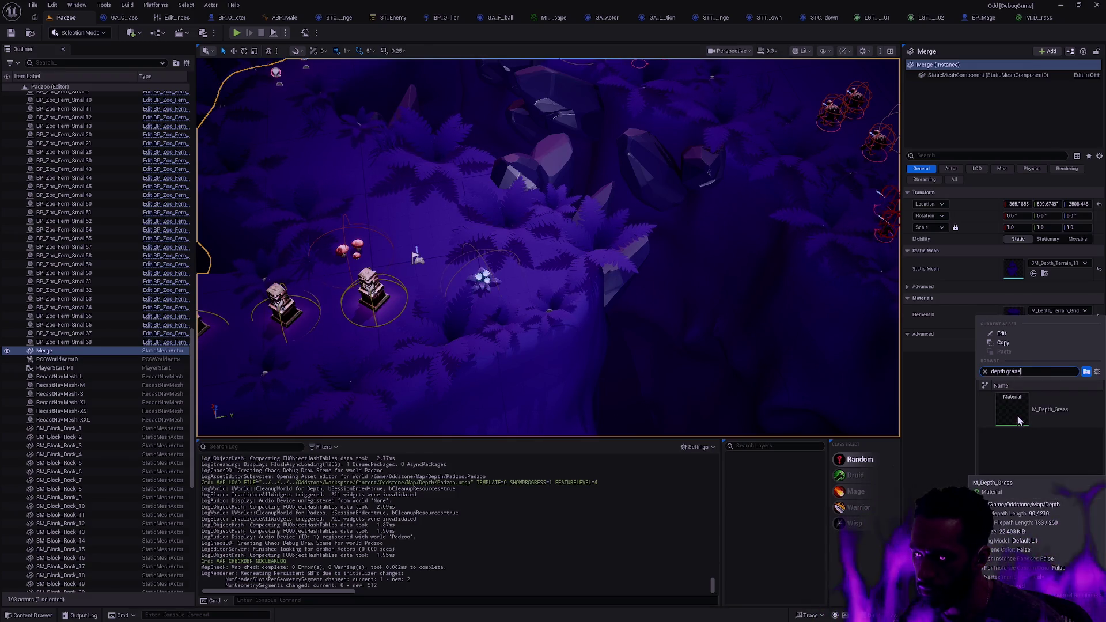
pyautogui.click(1018, 421)
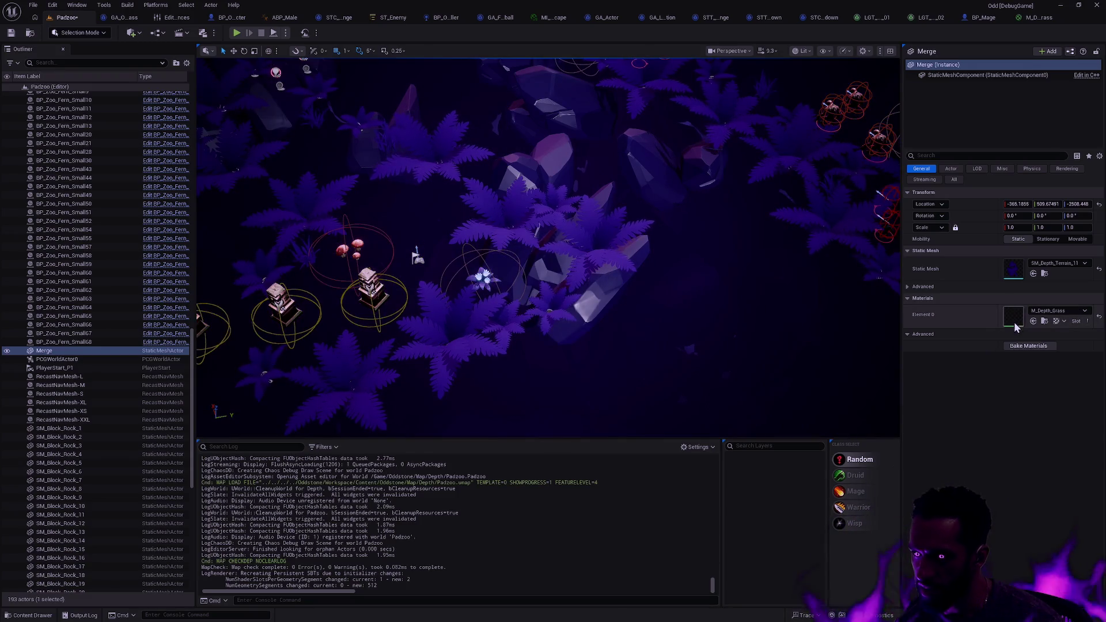
pyautogui.click(1044, 321)
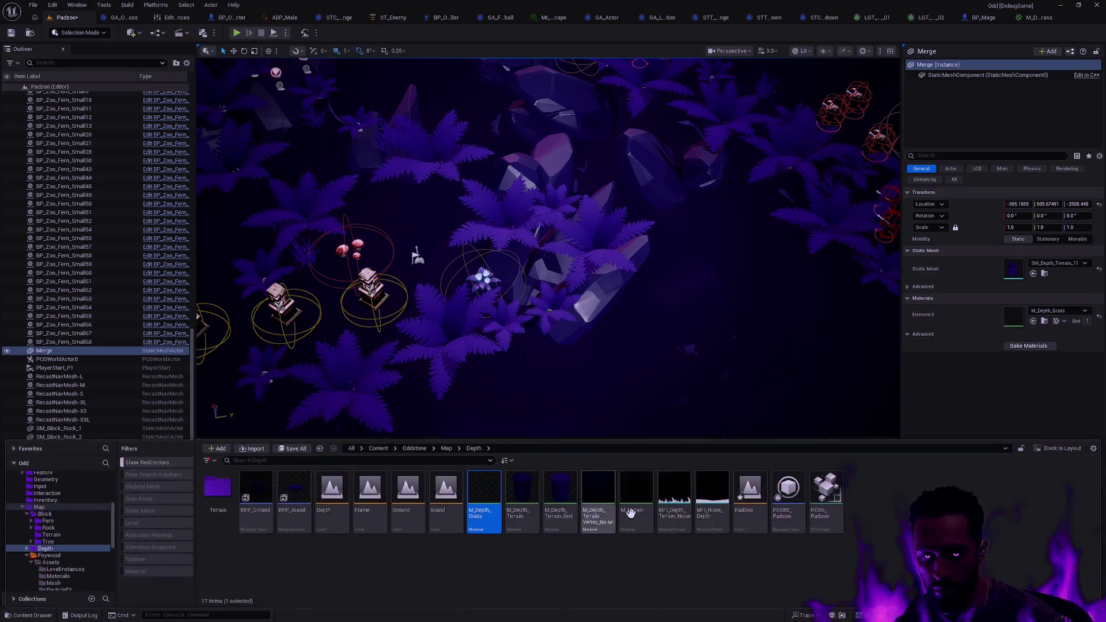
pyautogui.doubleClick(489, 514)
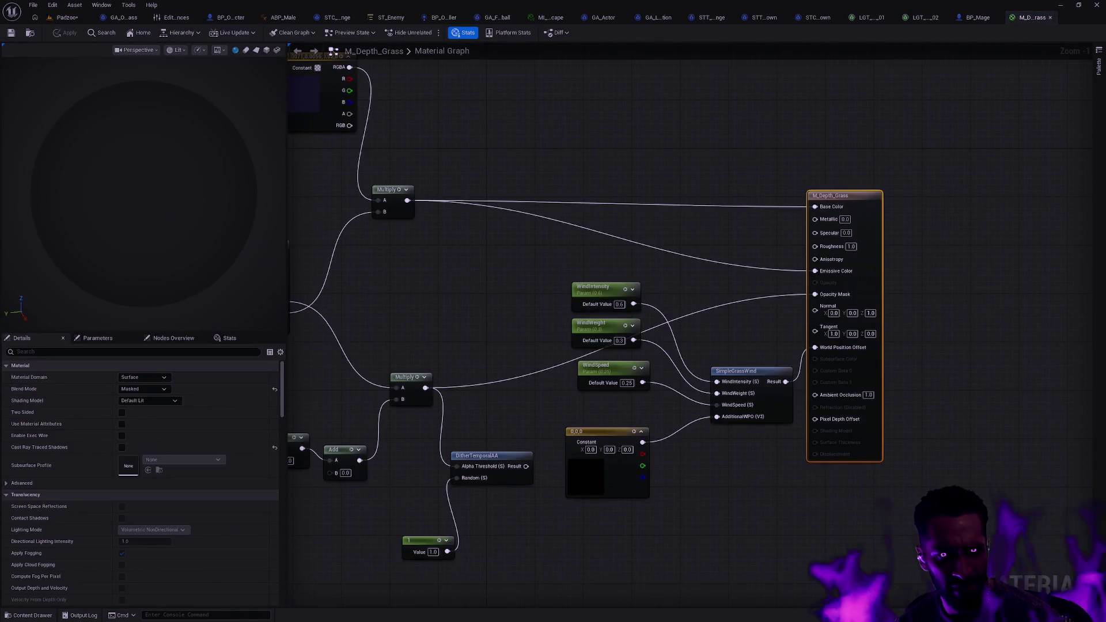
# - Wire the DitherTemporalAA Result into M_Depth_Grass's Opacity Mask and apply the material
pyautogui.moveTo(531, 306)
pyautogui.mouseDown()
pyautogui.moveTo(635, 333)
pyautogui.moveTo(778, 313)
pyautogui.mouseUp()
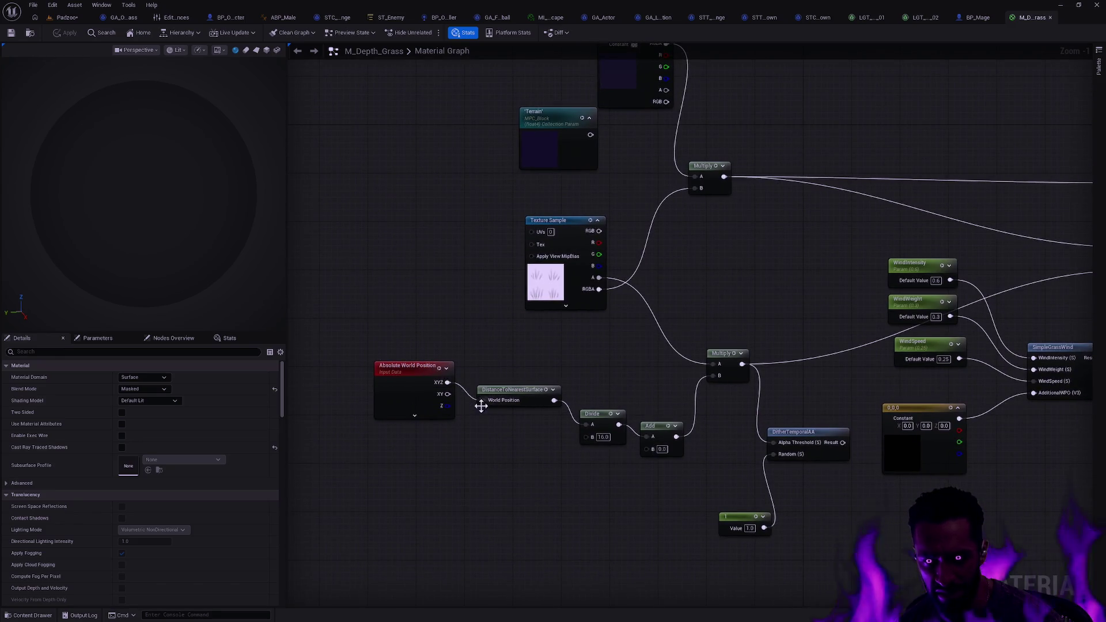
pyautogui.moveTo(752, 303); pyautogui.dragTo(565, 322)
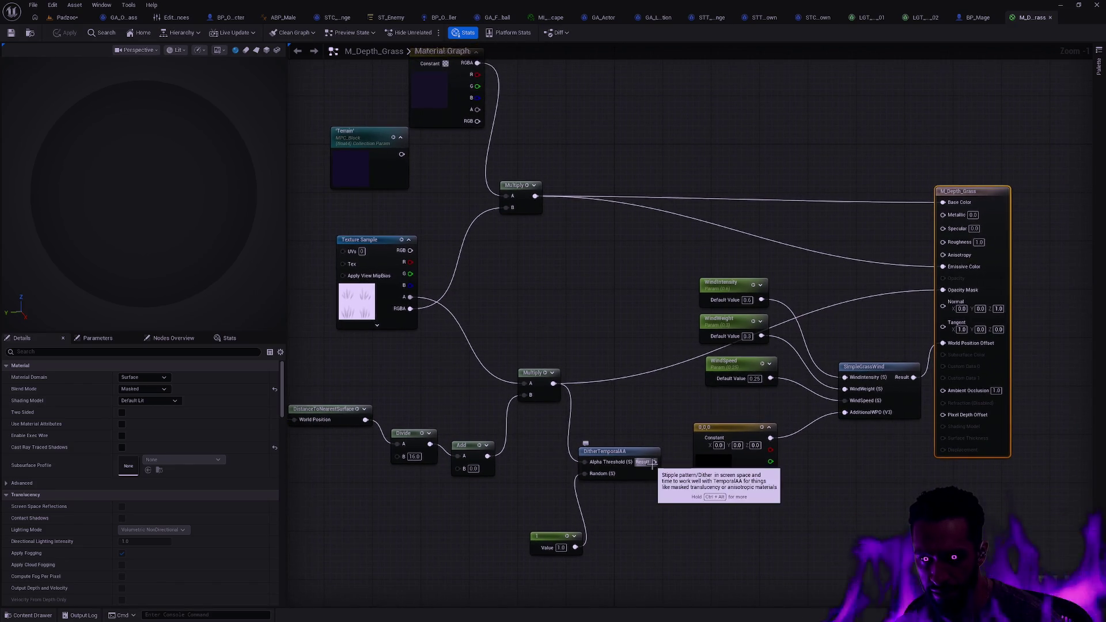
pyautogui.moveTo(652, 461)
pyautogui.mouseDown()
pyautogui.moveTo(942, 289)
pyautogui.moveTo(879, 302)
pyautogui.mouseUp()
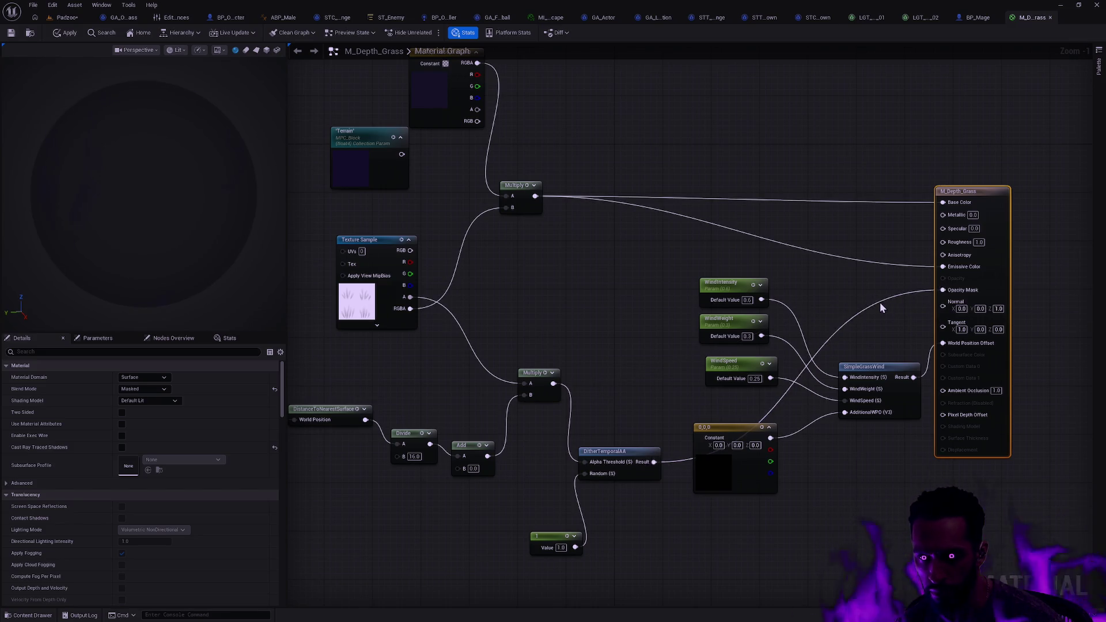
pyautogui.click(65, 35)
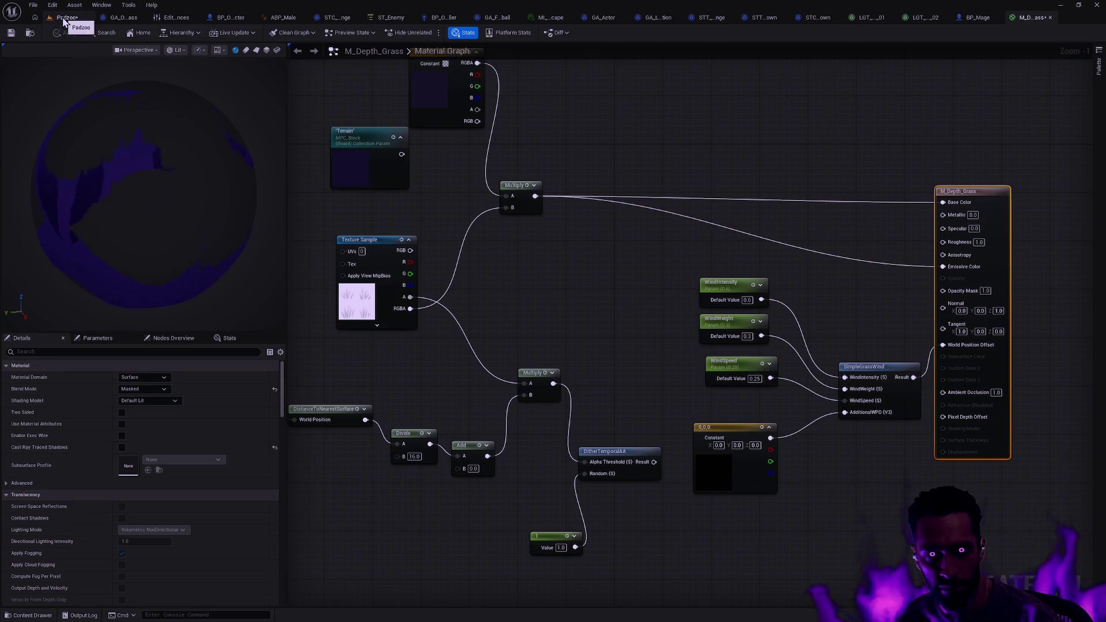
# - Check the Merge terrain in Padzoo, review the graph's left-side nodes, then return to Padzoo
pyautogui.click(62, 16)
pyautogui.moveTo(598, 259)
pyautogui.mouseDown()
pyautogui.moveTo(593, 230)
pyautogui.moveTo(593, 259)
pyautogui.mouseUp()
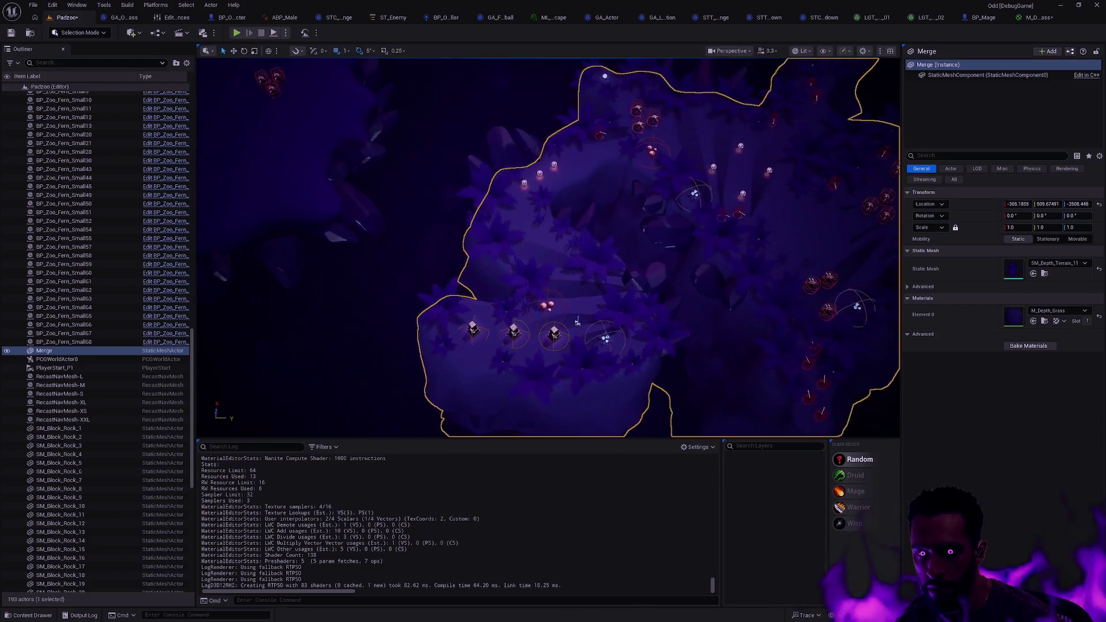
pyautogui.scroll(6, 884, 298)
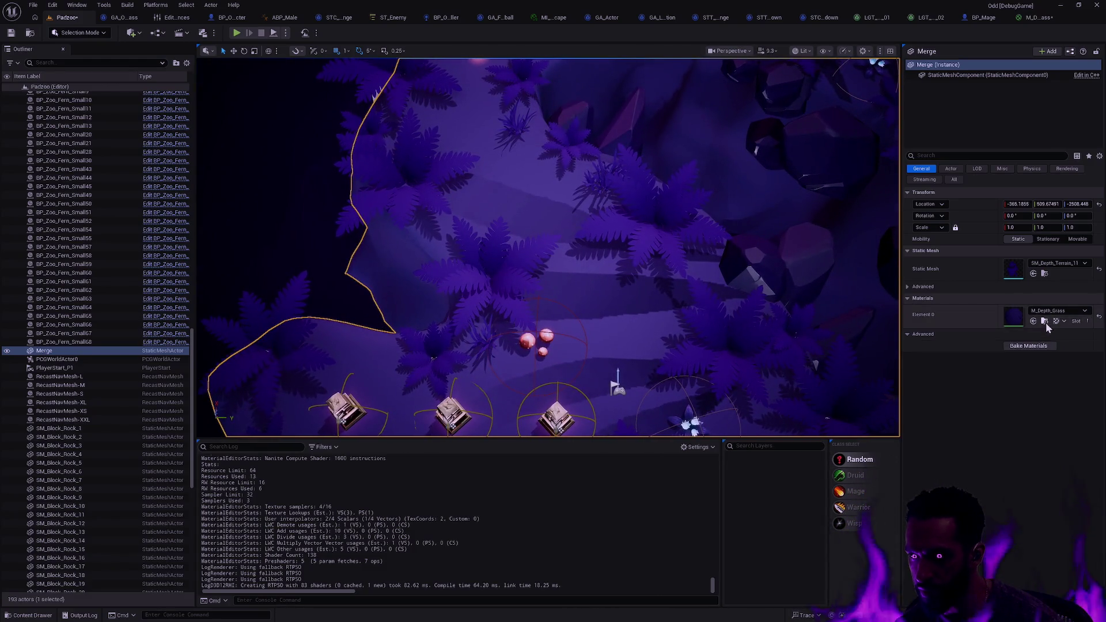
pyautogui.click(1036, 19)
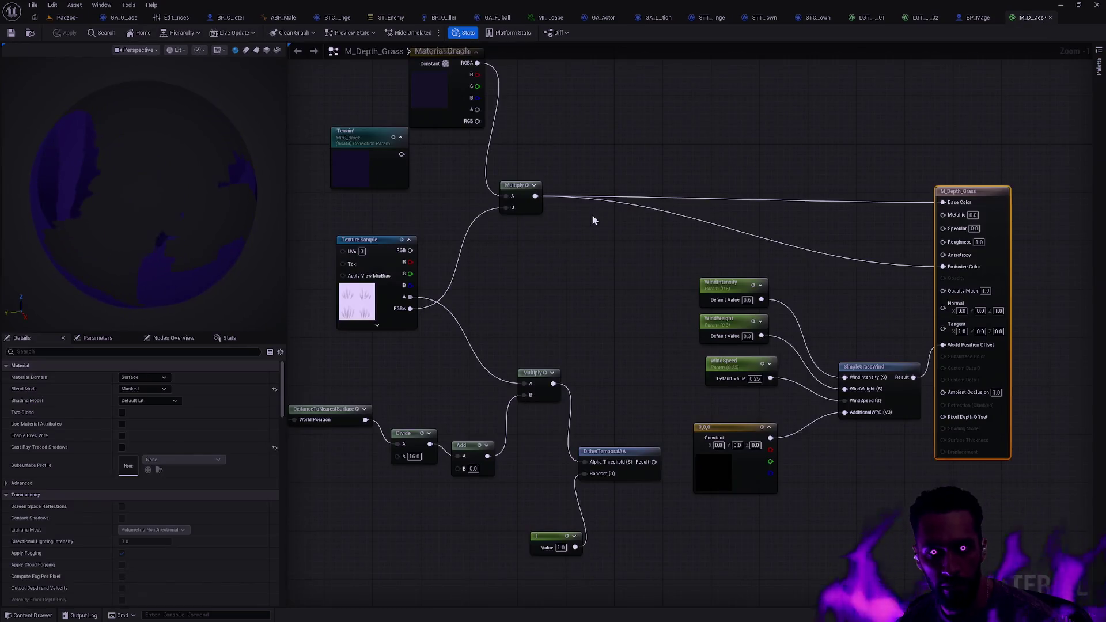
pyautogui.moveTo(572, 239)
pyautogui.mouseDown()
pyautogui.moveTo(630, 325)
pyautogui.moveTo(680, 302)
pyautogui.moveTo(477, 252)
pyautogui.mouseUp()
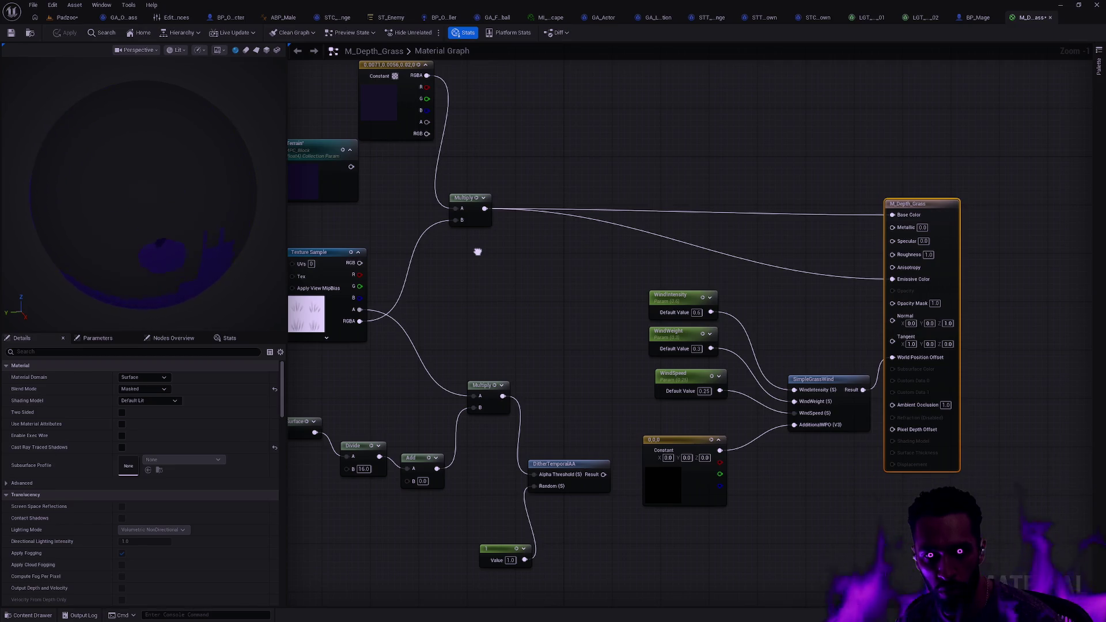
pyautogui.moveTo(477, 252); pyautogui.dragTo(671, 269)
pyautogui.click(65, 17)
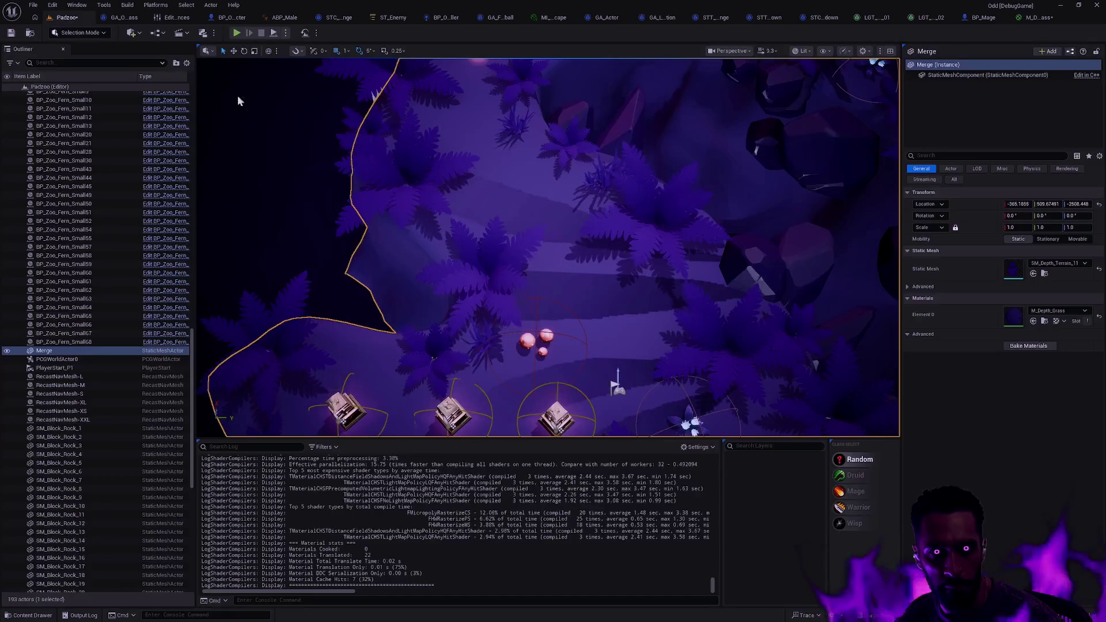
# - Frame the BPP_Island level instance and drop M_Depth_Grass from the Content Drawer into the level
pyautogui.click(637, 254)
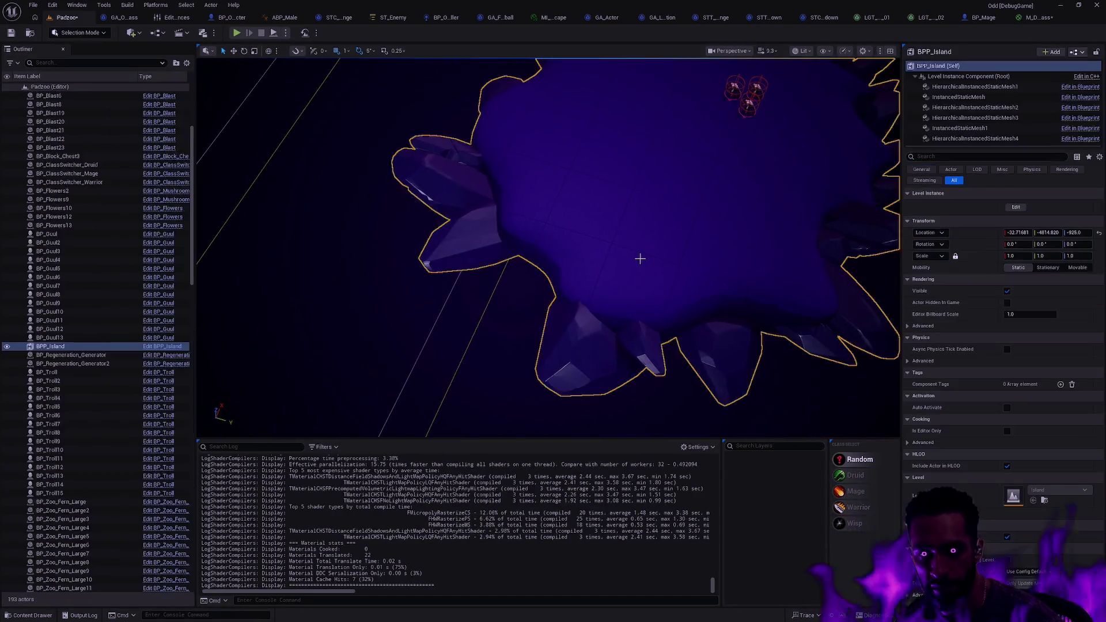
pyautogui.press('f')
pyautogui.hotkey('ctrl', 'space')
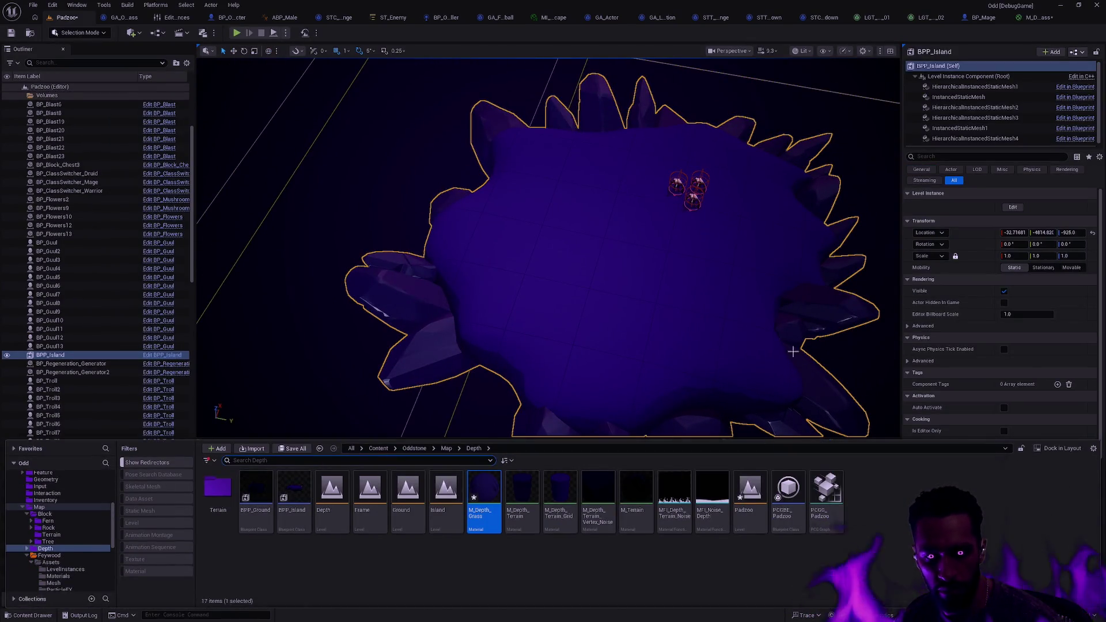
pyautogui.scroll(-2, 1035, 326)
pyautogui.scroll(-2, 1035, 326)
pyautogui.moveTo(483, 504)
pyautogui.mouseDown()
pyautogui.moveTo(594, 332)
pyautogui.moveTo(605, 338)
pyautogui.mouseUp()
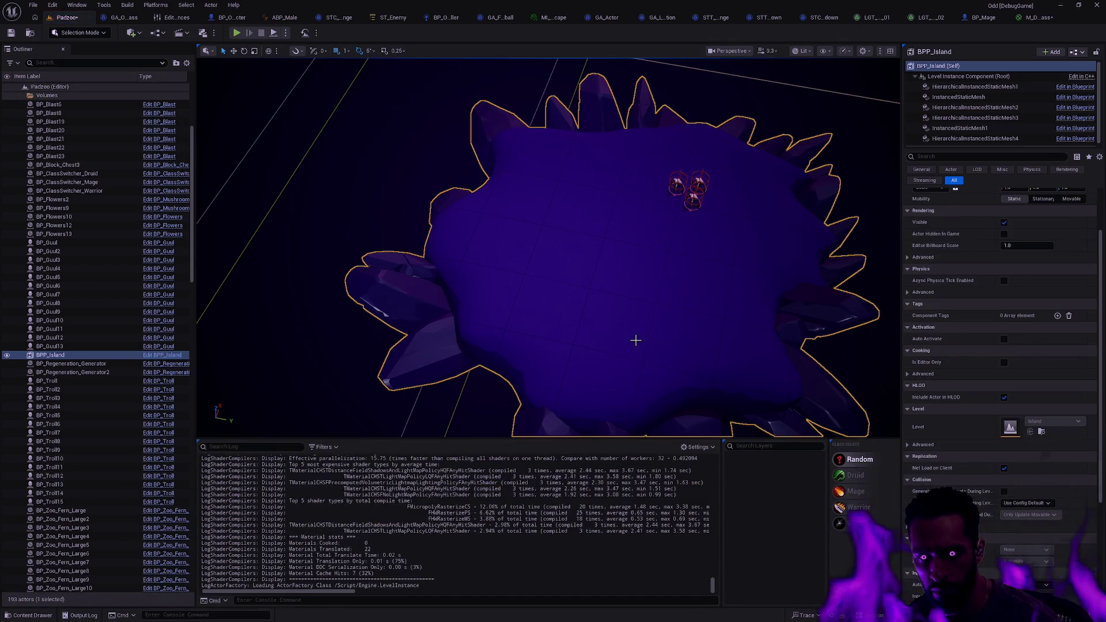
pyautogui.moveTo(635, 341); pyautogui.dragTo(593, 299)
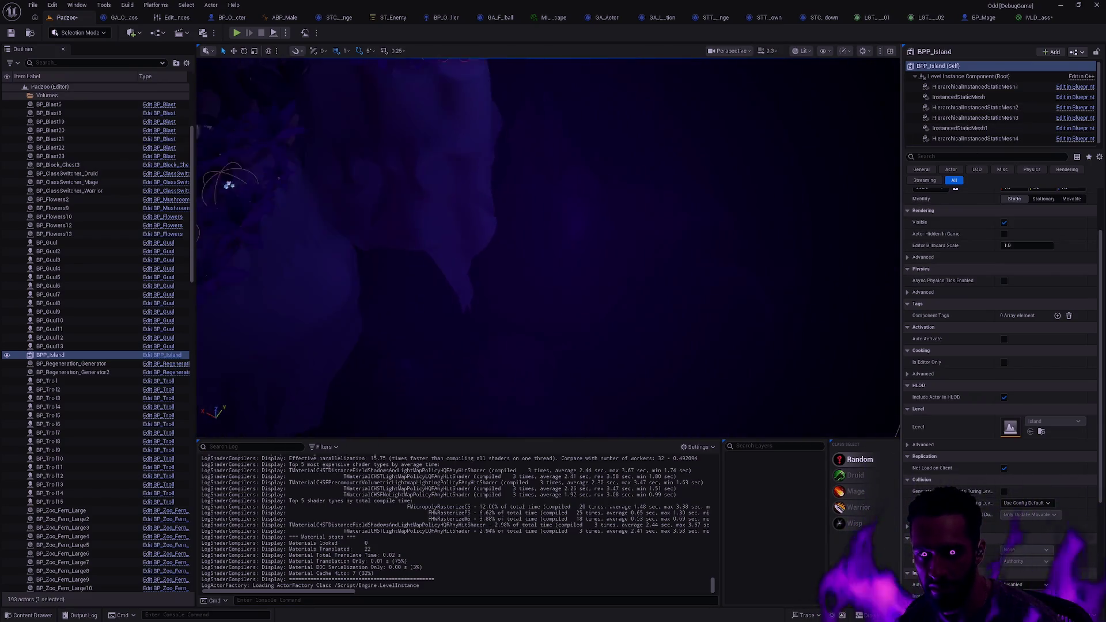
# - Duplicate SM_Rock_9 into SM_Rock_32, raised high above the island
pyautogui.click(599, 216)
pyautogui.press('f')
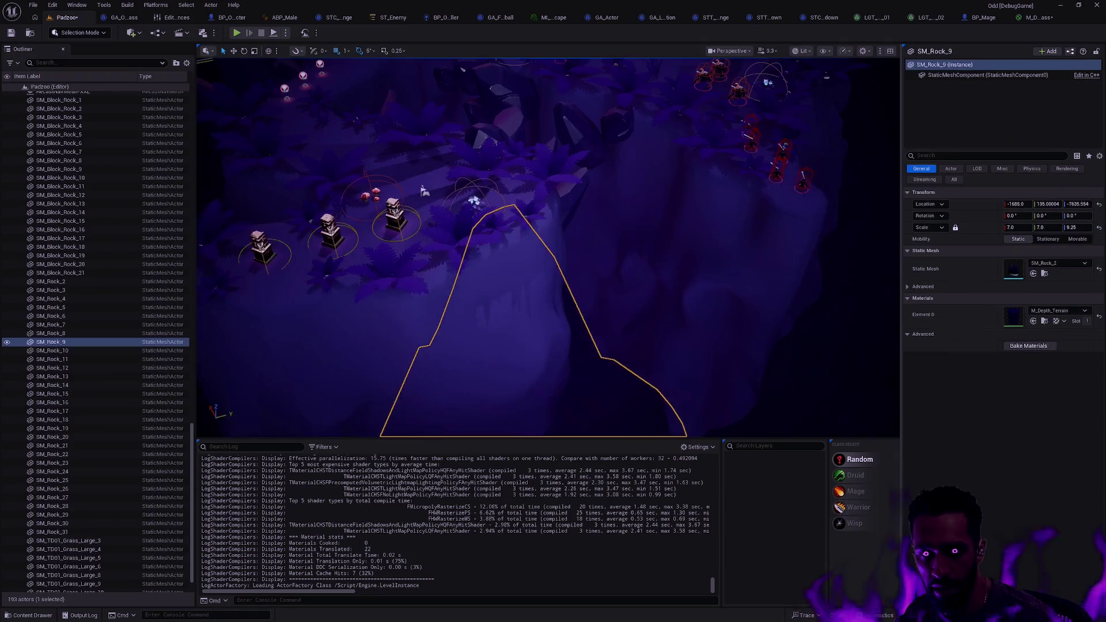
pyautogui.scroll(-6, 587, 251)
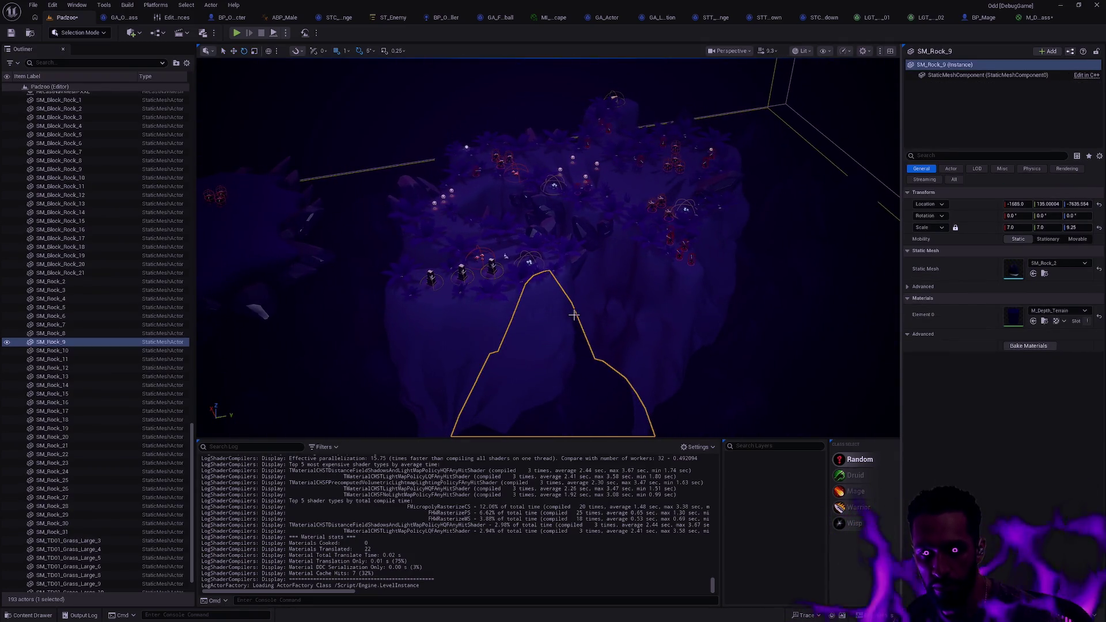
pyautogui.click(567, 351)
pyautogui.click(575, 333)
pyautogui.scroll(3, 575, 333)
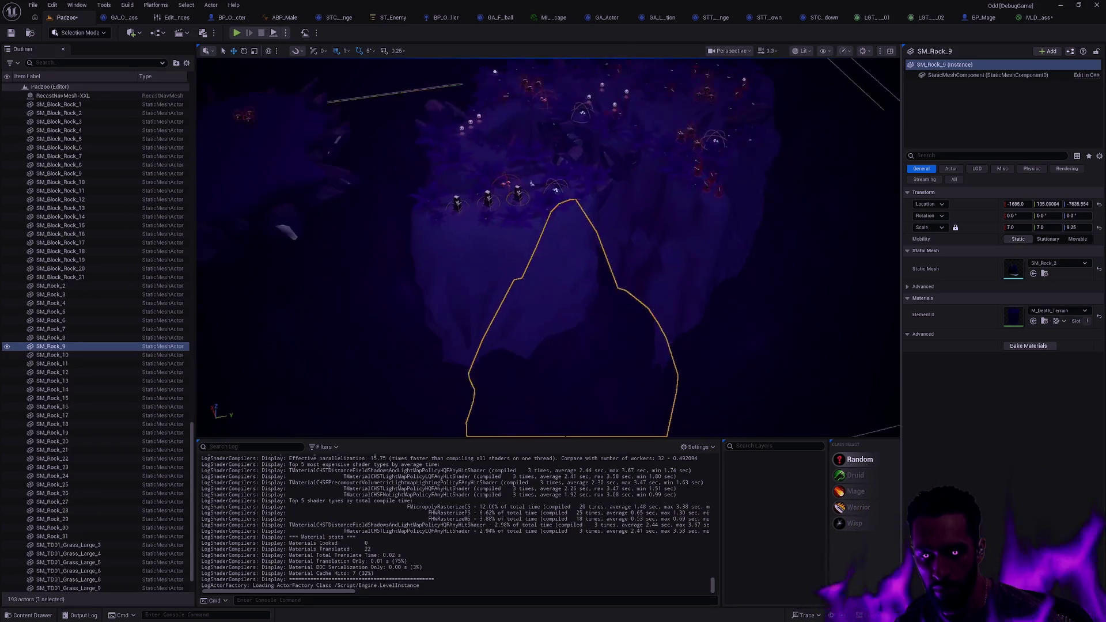
pyautogui.moveTo(605, 313); pyautogui.dragTo(637, 32)
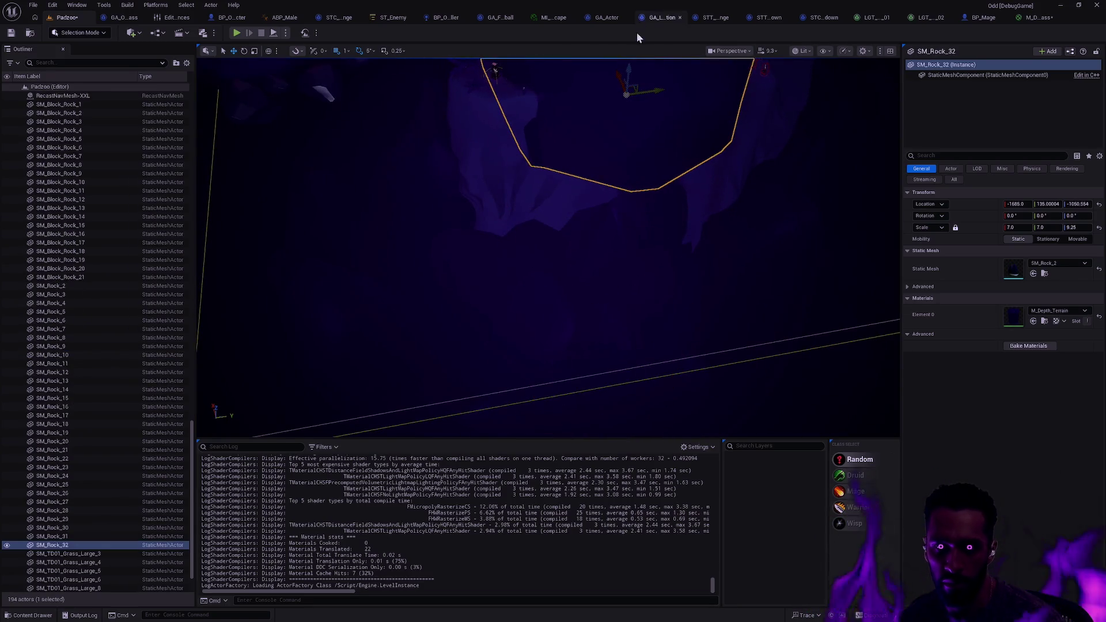
pyautogui.press('f')
# - Rotate SM_Rock_32 about 80° on X and give it the M_Depth_Grass material
pyautogui.press('e')
pyautogui.moveTo(592, 362)
pyautogui.mouseDown()
pyautogui.moveTo(628, 340)
pyautogui.moveTo(627, 361)
pyautogui.mouseUp()
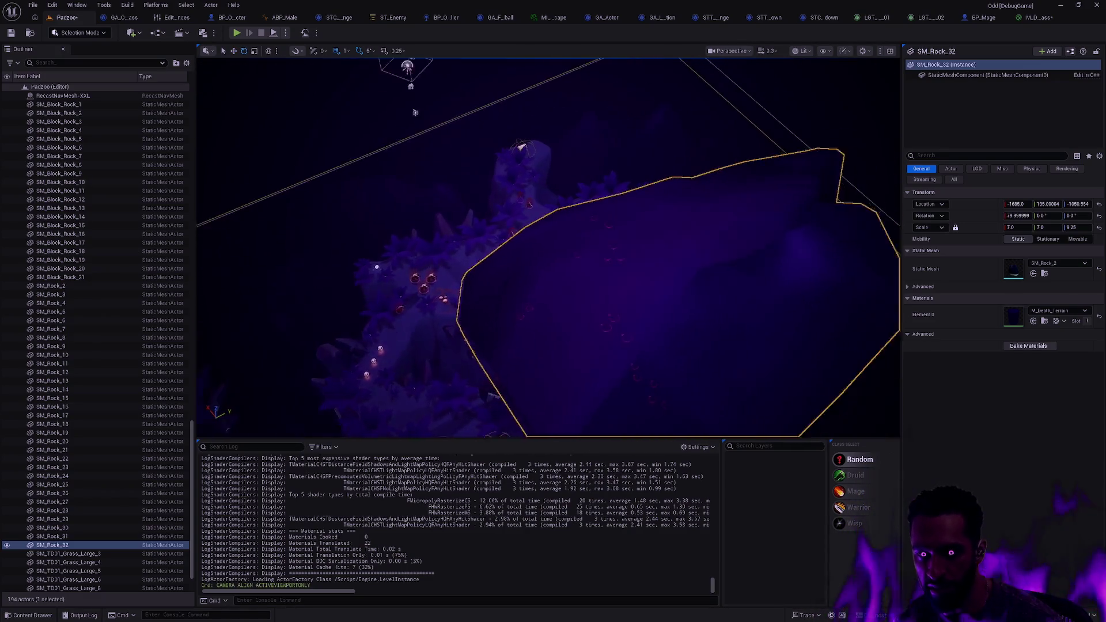
pyautogui.hotkey('ctrl', 'space')
pyautogui.moveTo(484, 516)
pyautogui.mouseDown()
pyautogui.moveTo(657, 340)
pyautogui.moveTo(633, 311)
pyautogui.moveTo(671, 345)
pyautogui.moveTo(651, 334)
pyautogui.moveTo(817, 196)
pyautogui.mouseUp()
# - Pan the M_Depth_Grass graph to its output node, apply the changes, and return to Padzoo
pyautogui.click(1034, 18)
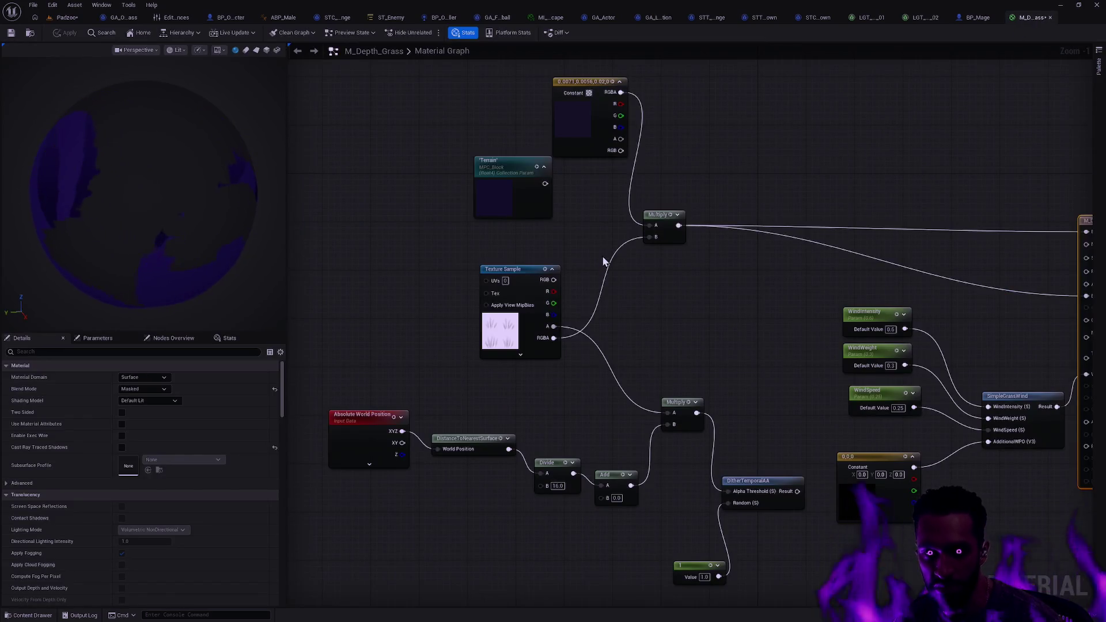
pyautogui.moveTo(685, 323); pyautogui.dragTo(523, 304)
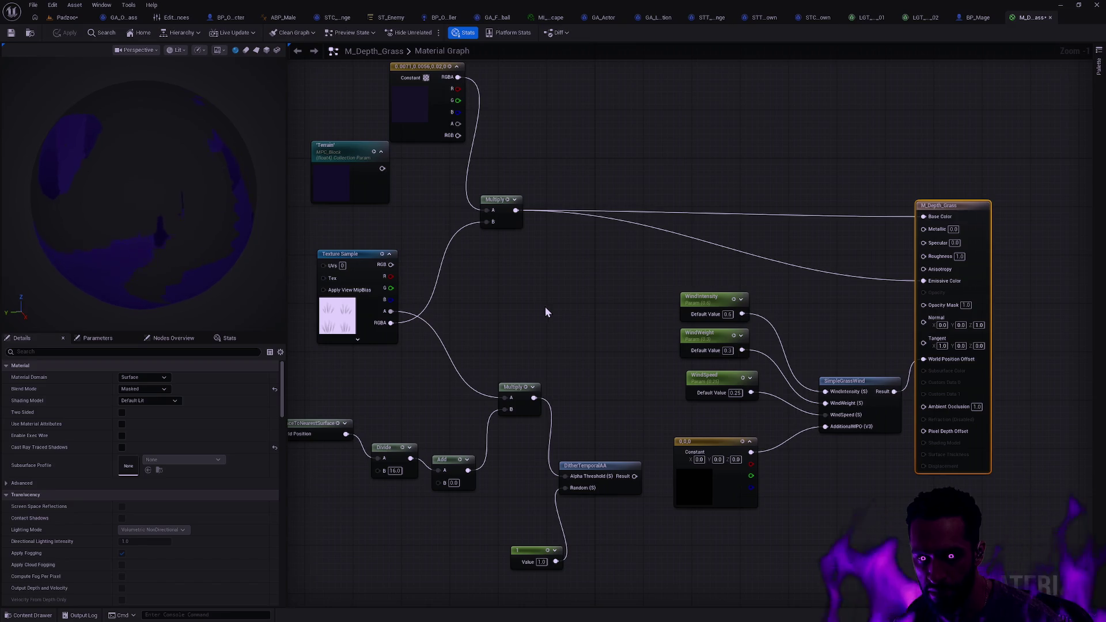
pyautogui.moveTo(561, 300)
pyautogui.mouseDown()
pyautogui.moveTo(755, 304)
pyautogui.moveTo(576, 352)
pyautogui.mouseUp()
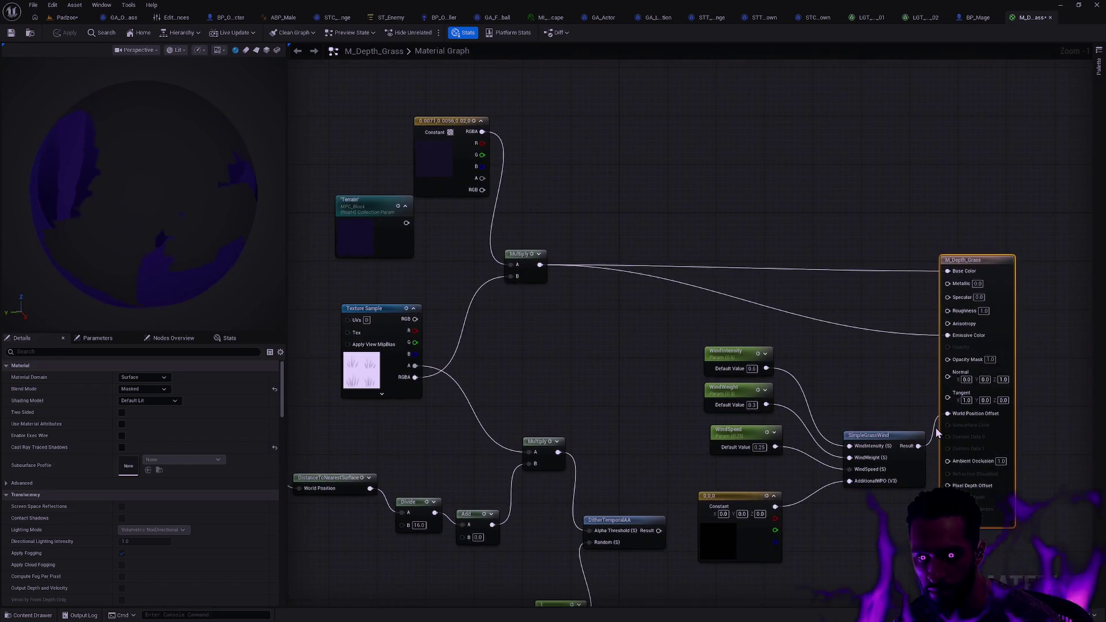
pyautogui.click(66, 35)
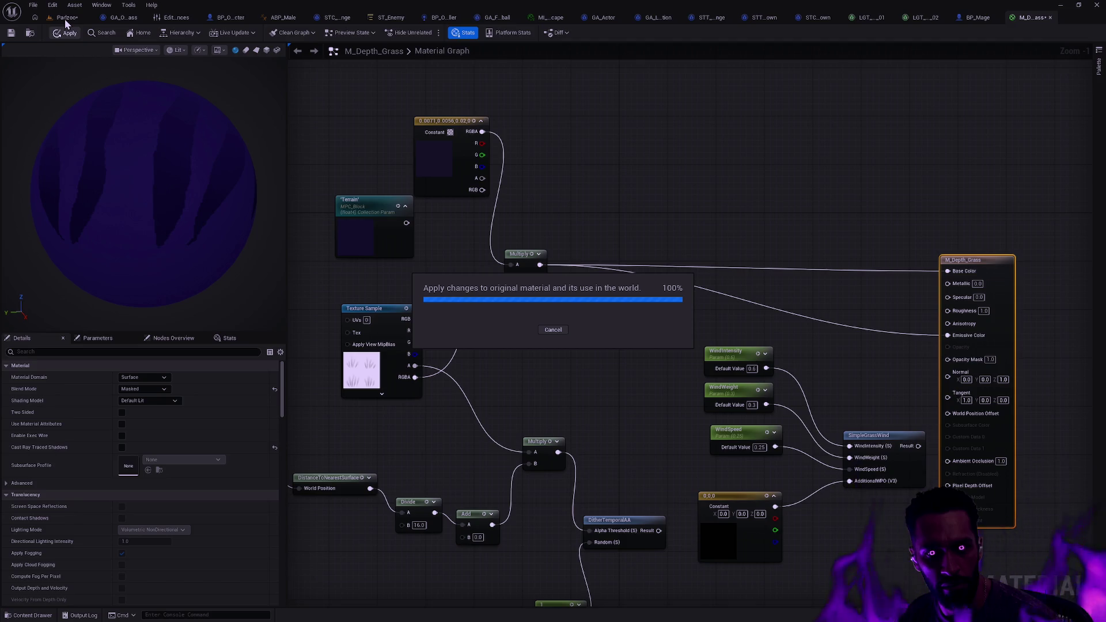
pyautogui.click(65, 18)
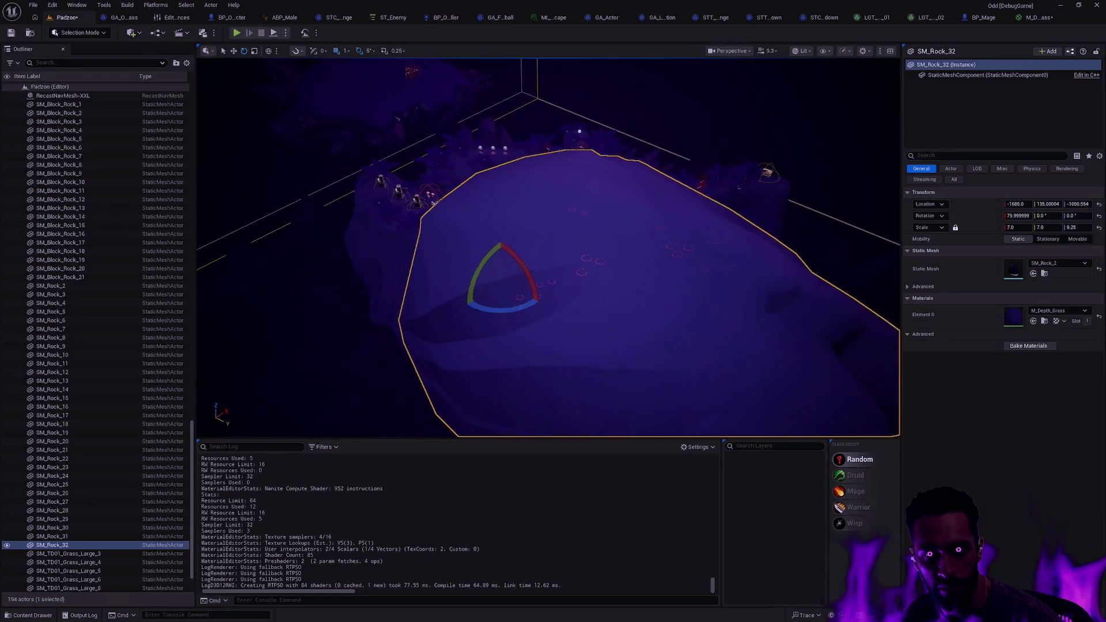
# - Orbit around the SM_Rock_32 rock wall, delete it, and fly back over the towers
pyautogui.moveTo(691, 287); pyautogui.dragTo(599, 244)
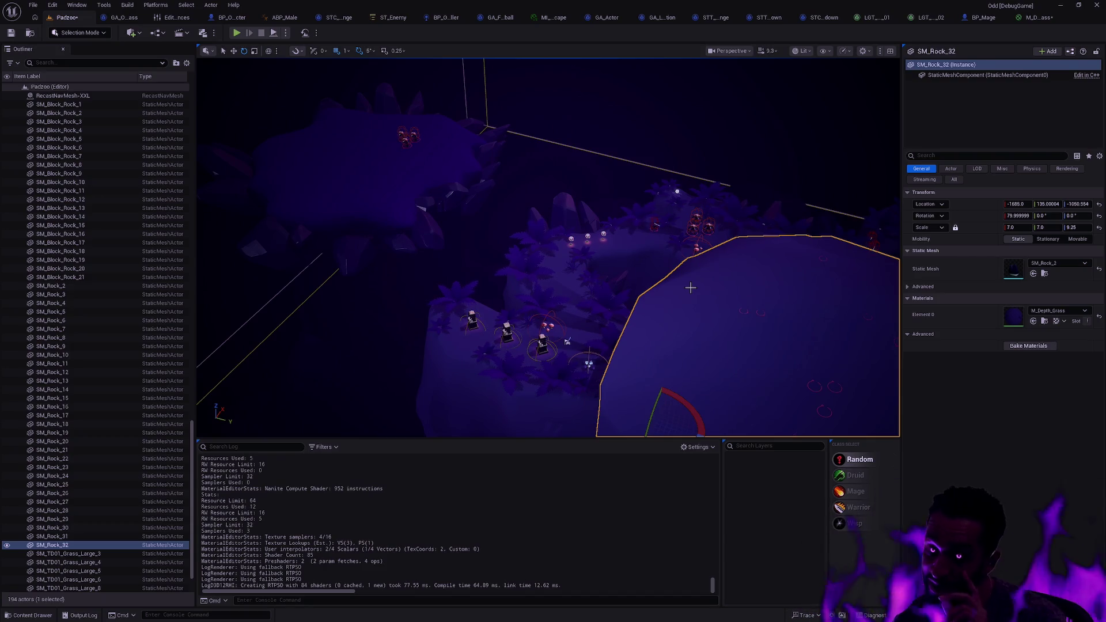
pyautogui.moveTo(650, 278)
pyautogui.mouseDown()
pyautogui.moveTo(650, 251)
pyautogui.moveTo(660, 249)
pyautogui.moveTo(656, 314)
pyautogui.mouseUp()
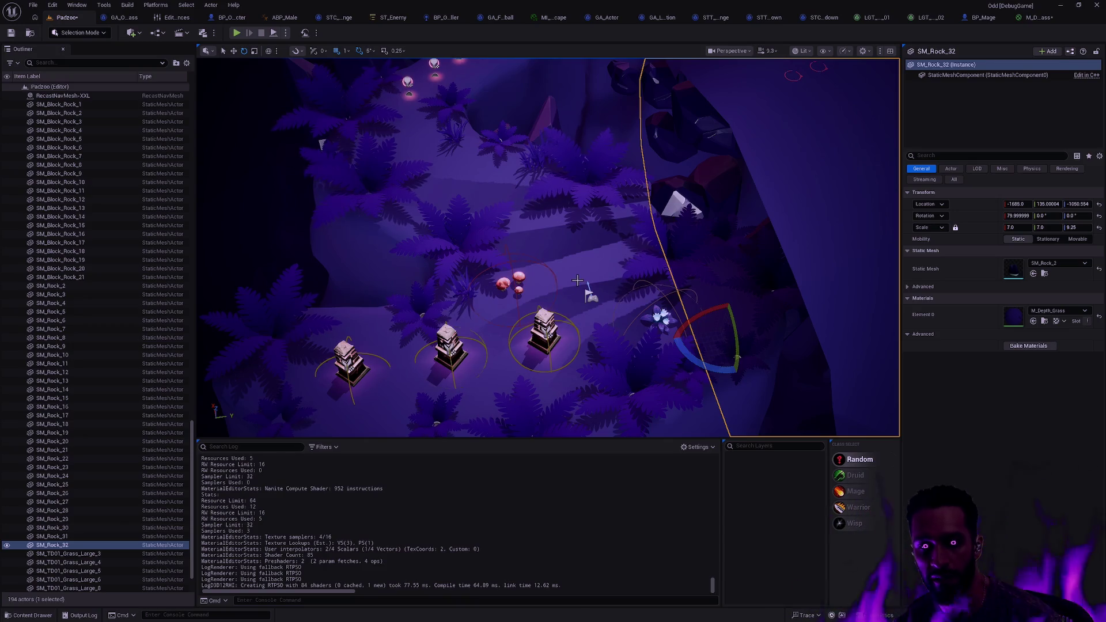
pyautogui.moveTo(593, 295)
pyautogui.mouseDown()
pyautogui.moveTo(581, 288)
pyautogui.moveTo(570, 299)
pyautogui.moveTo(599, 270)
pyautogui.moveTo(535, 242)
pyautogui.moveTo(596, 295)
pyautogui.mouseUp()
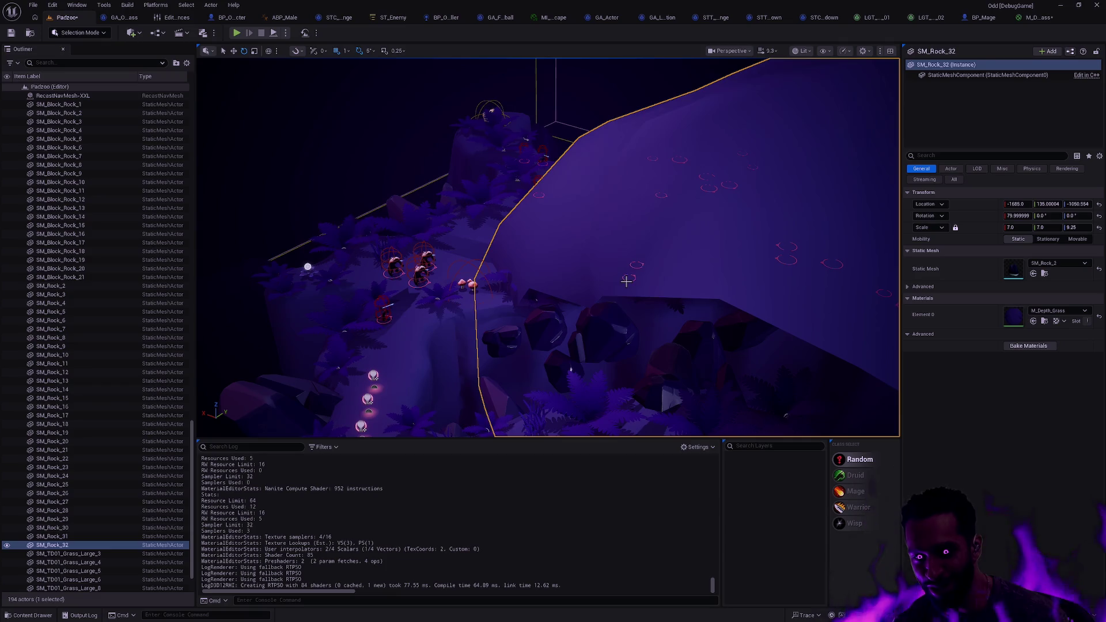
pyautogui.moveTo(662, 271); pyautogui.dragTo(677, 295)
pyautogui.press('Delete')
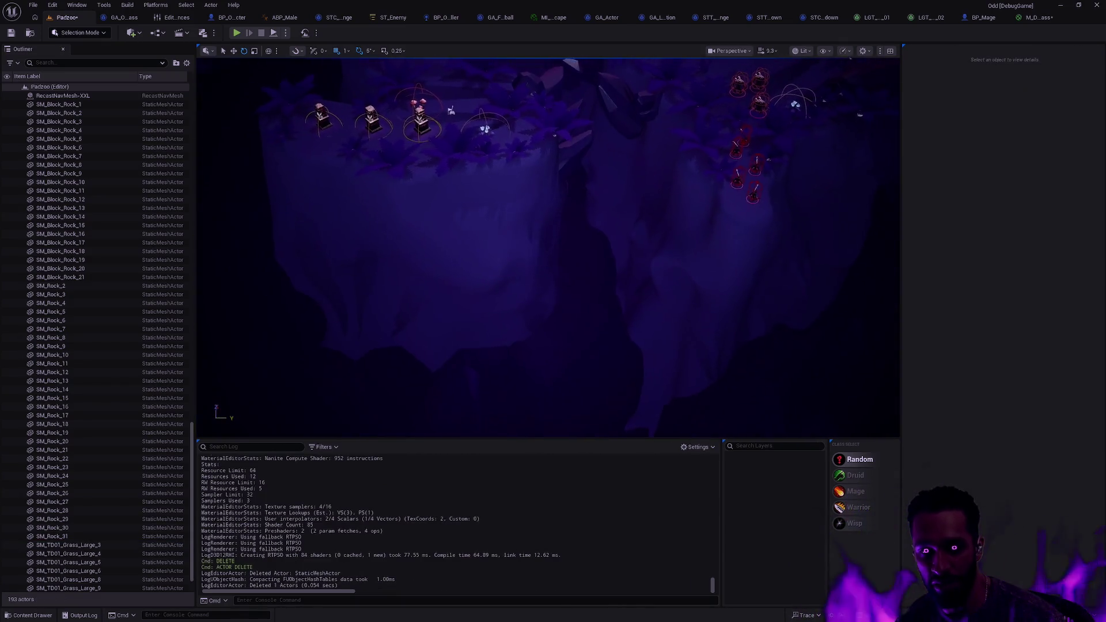
pyautogui.moveTo(547, 248); pyautogui.dragTo(570, 270)
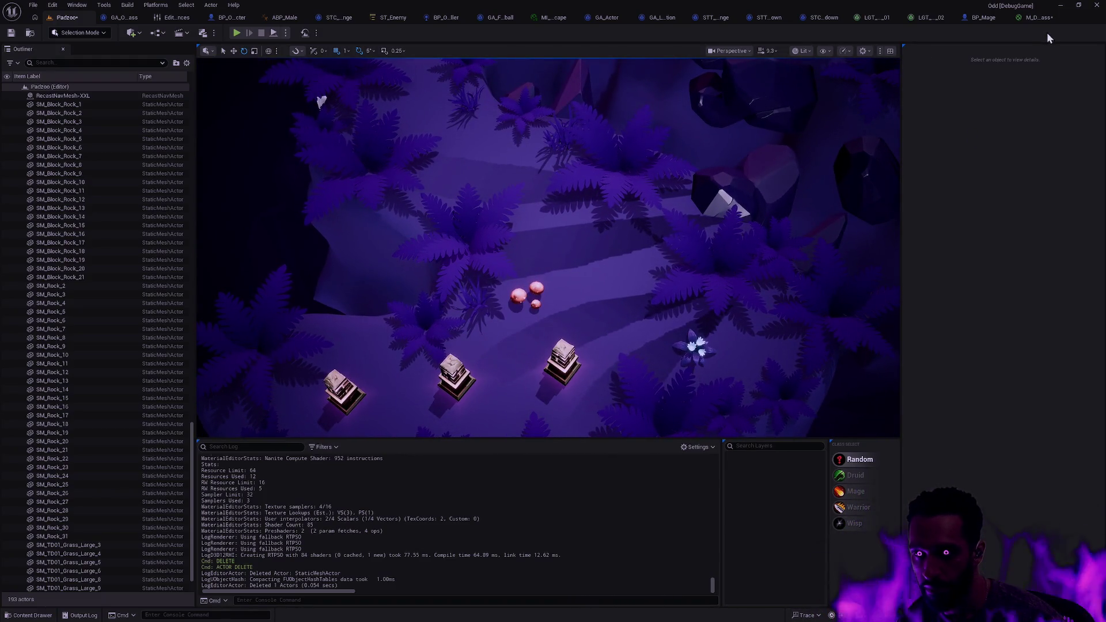
# - Run and confirm an Asset Actions item on M_Depth_Grass, then close its material editor
pyautogui.click(1036, 17)
pyautogui.hotkey('ctrl', 'space')
pyautogui.rightClick(484, 458)
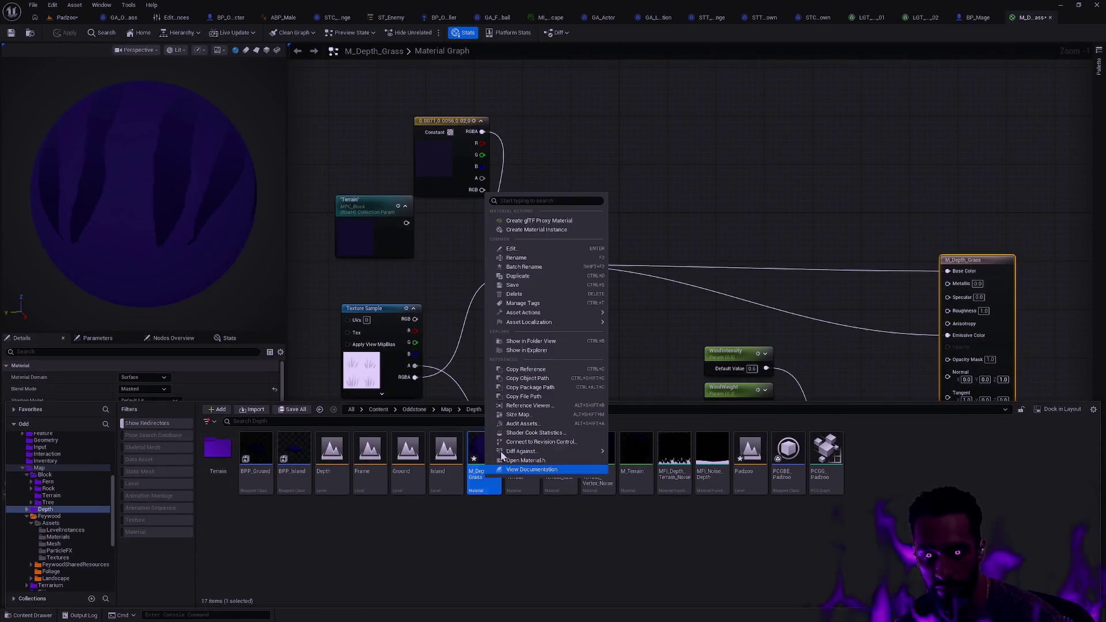
pyautogui.moveTo(536, 315)
pyautogui.click(658, 397)
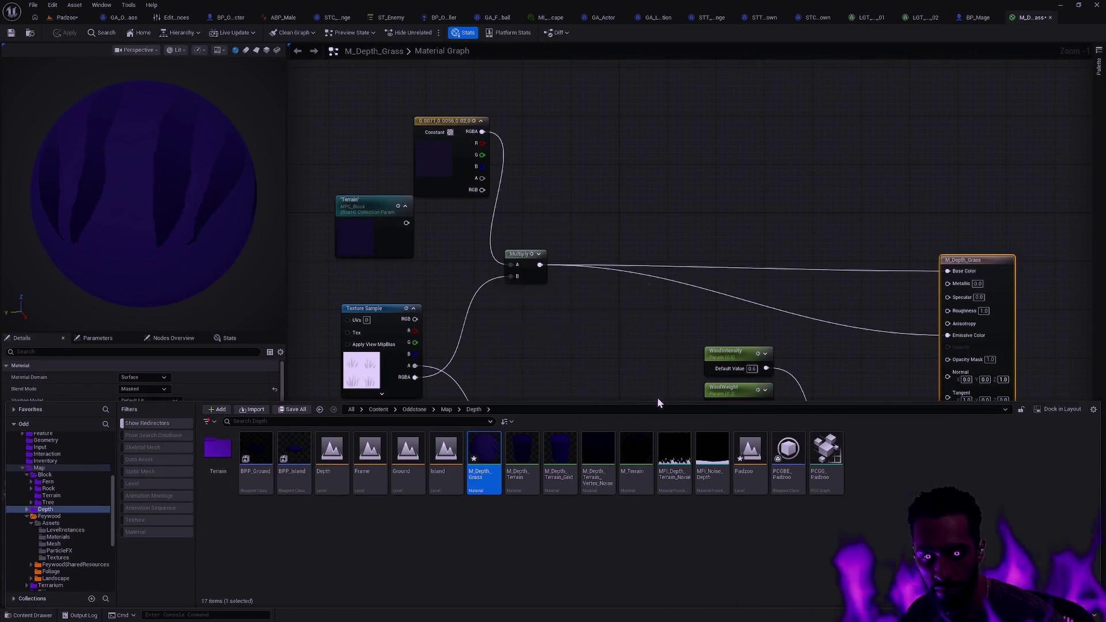
pyautogui.click(601, 334)
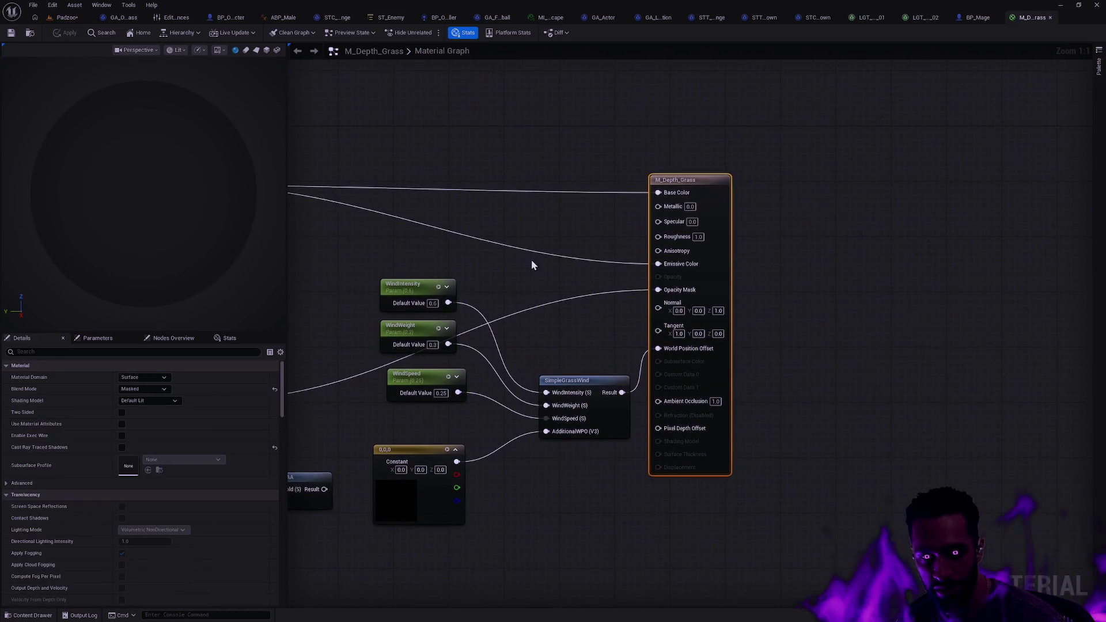
pyautogui.click(1050, 17)
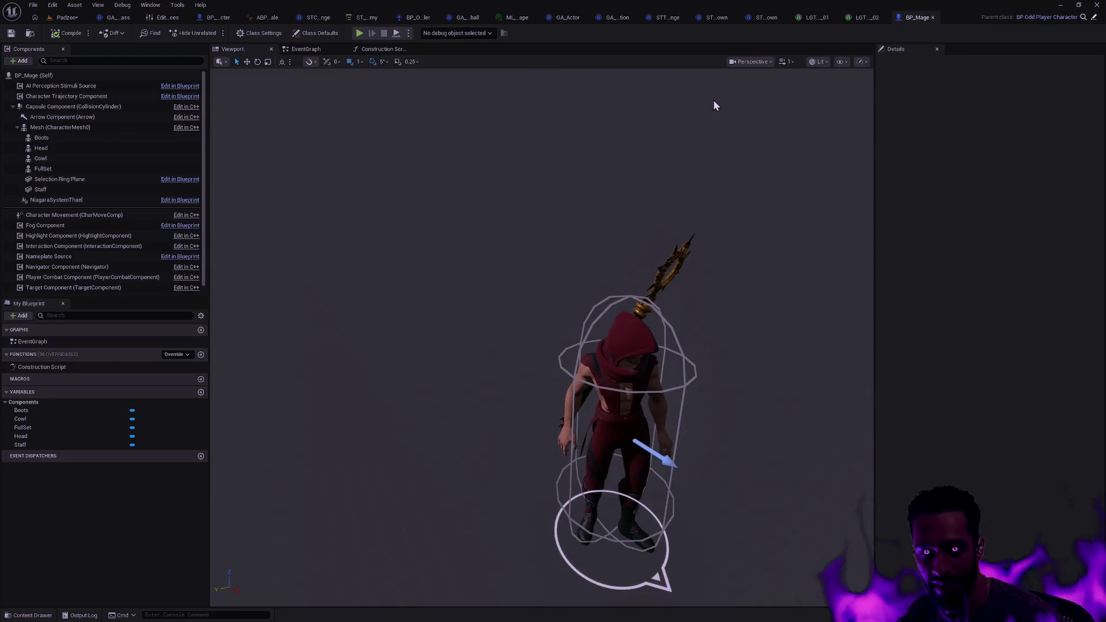
# - Close BP_Mage and set the first landscape grass type's Grass Density to 300
pyautogui.click(932, 18)
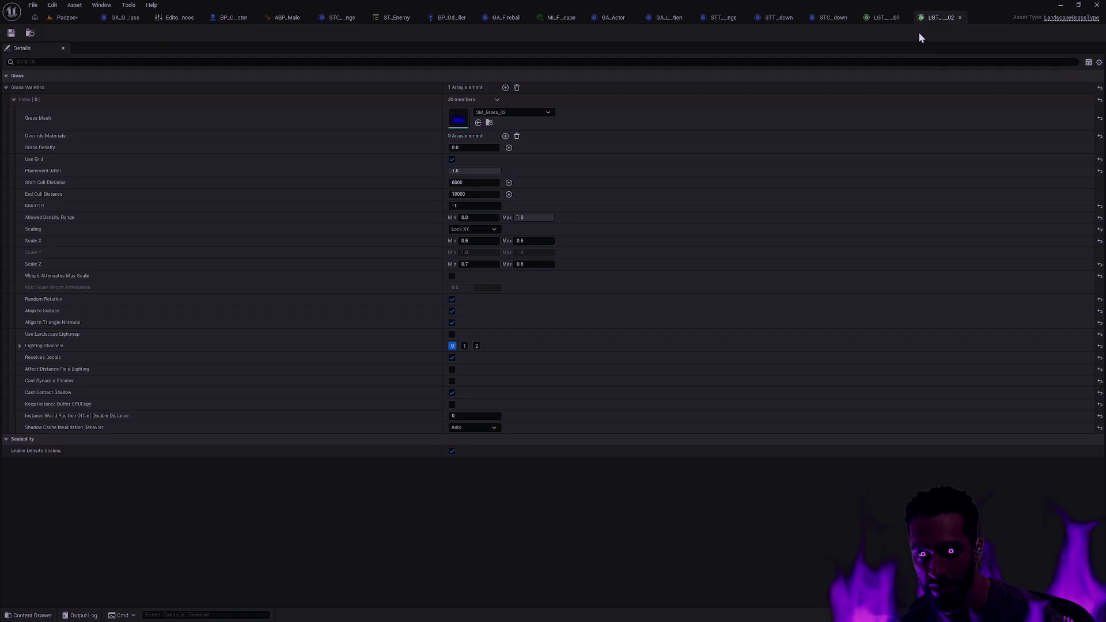
pyautogui.click(471, 148)
pyautogui.write('300')
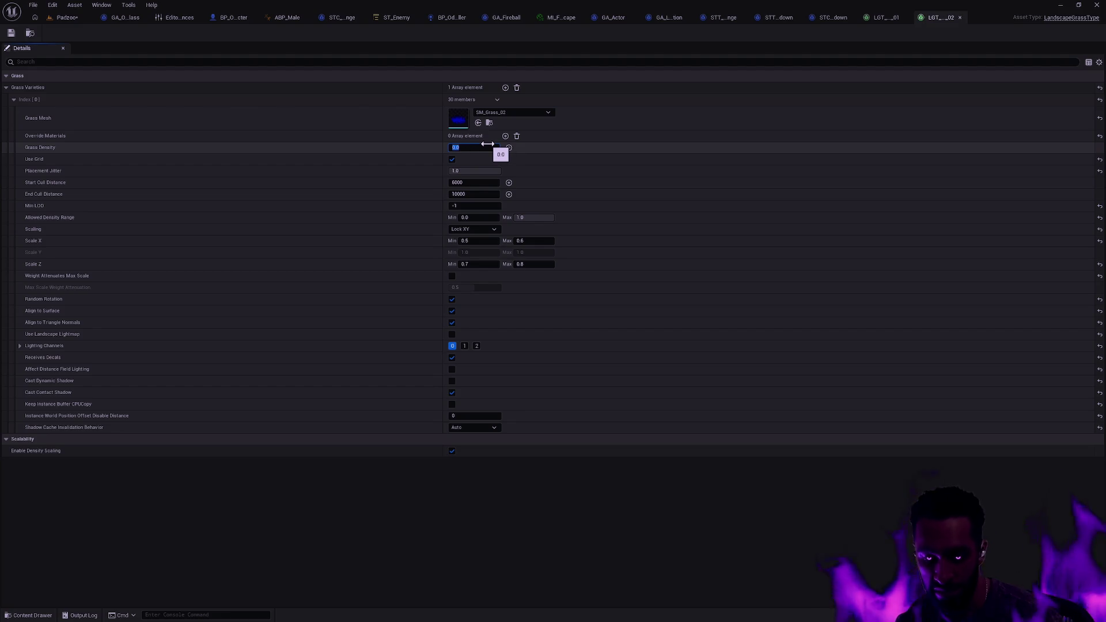
pyautogui.press('Return')
# - Select the second grass type's Grass Density value and save both landscape grass types
pyautogui.click(885, 17)
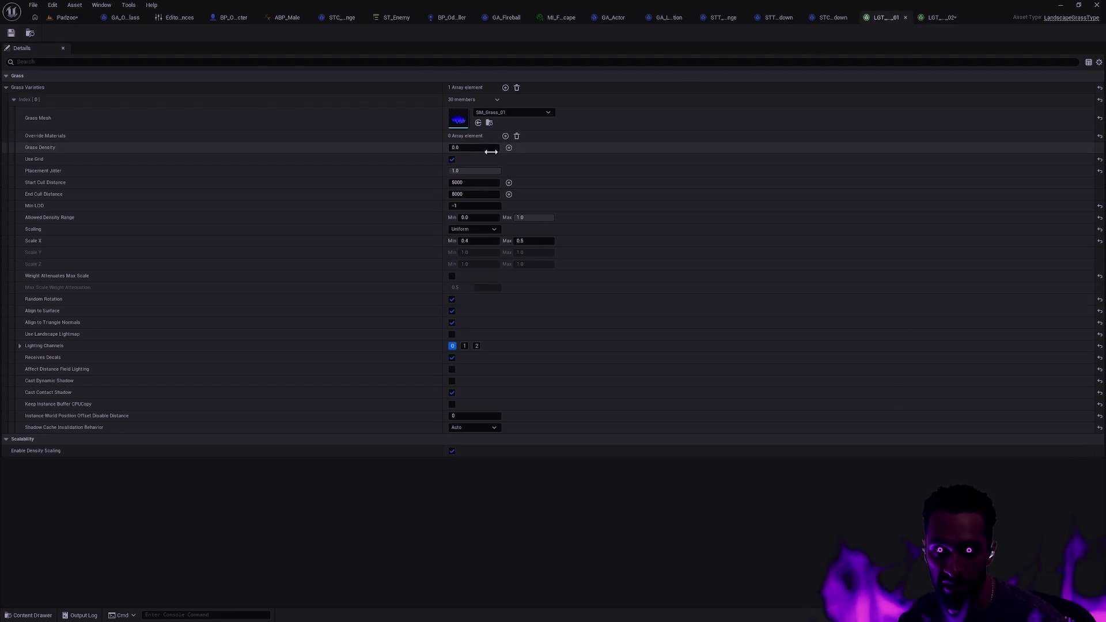
pyautogui.click(485, 148)
pyautogui.click(11, 32)
pyautogui.click(936, 19)
pyautogui.click(10, 33)
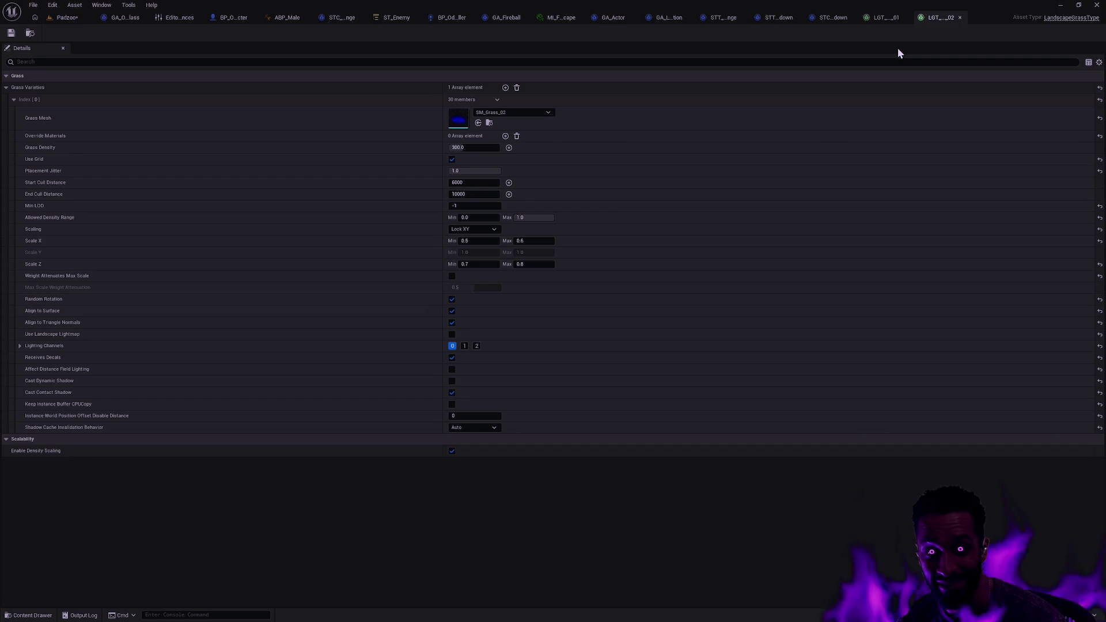
# - Compare the two grass types' settings, then close both LGT tabs
pyautogui.click(901, 19)
pyautogui.click(934, 19)
pyautogui.click(883, 17)
pyautogui.click(944, 20)
pyautogui.click(879, 17)
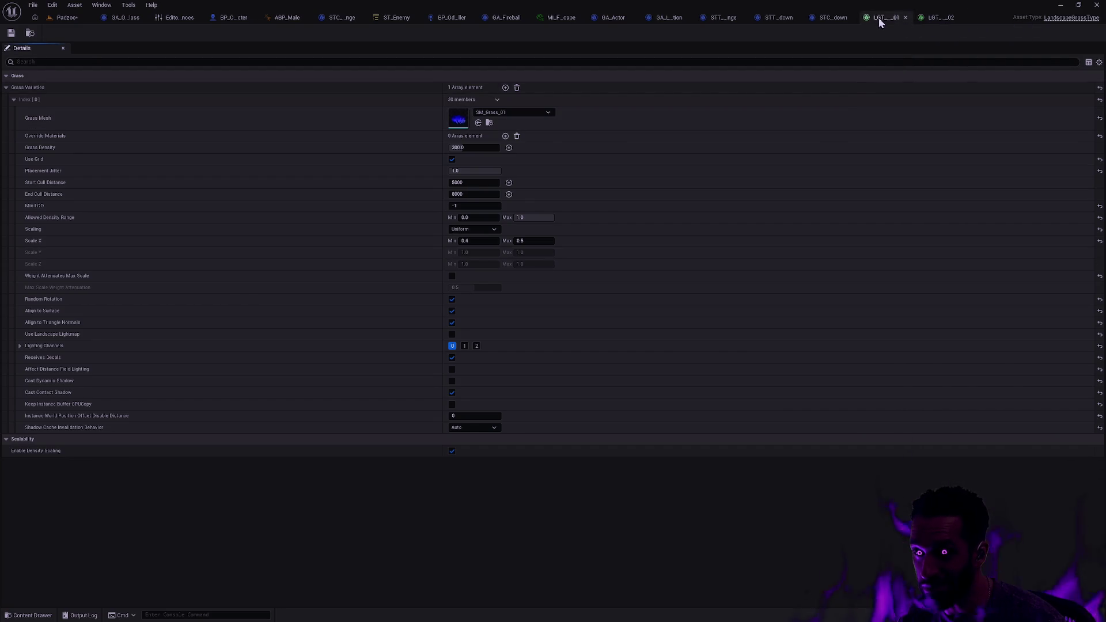
pyautogui.click(928, 18)
pyautogui.click(903, 20)
pyautogui.click(905, 18)
pyautogui.click(907, 18)
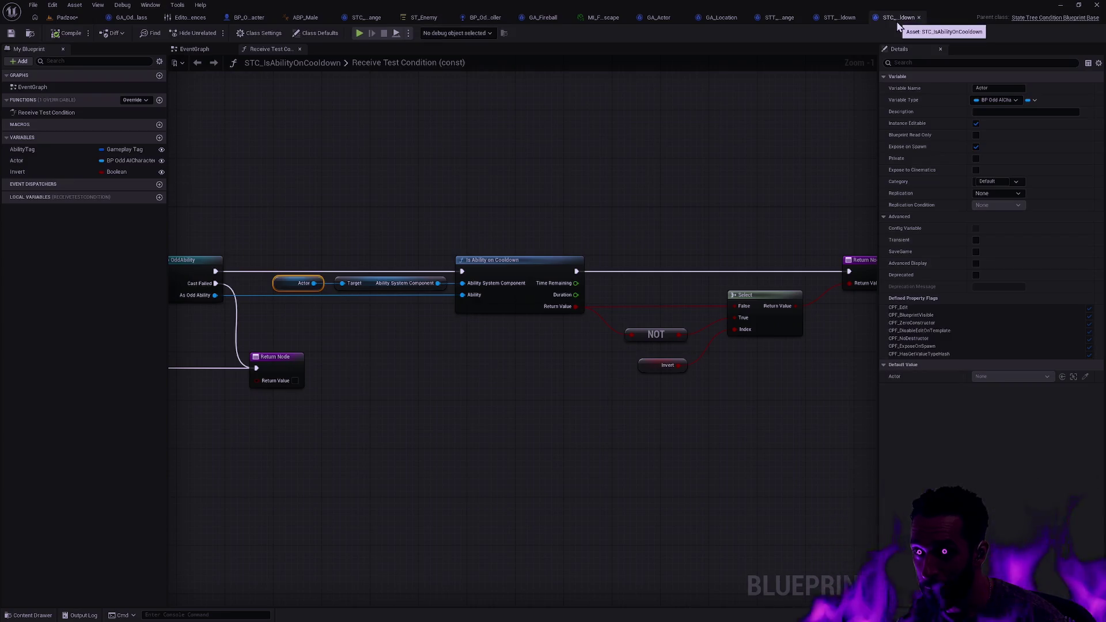
# - Deselect the Actor node in the STC_IsAbilityOnCooldown graph
pyautogui.click(645, 183)
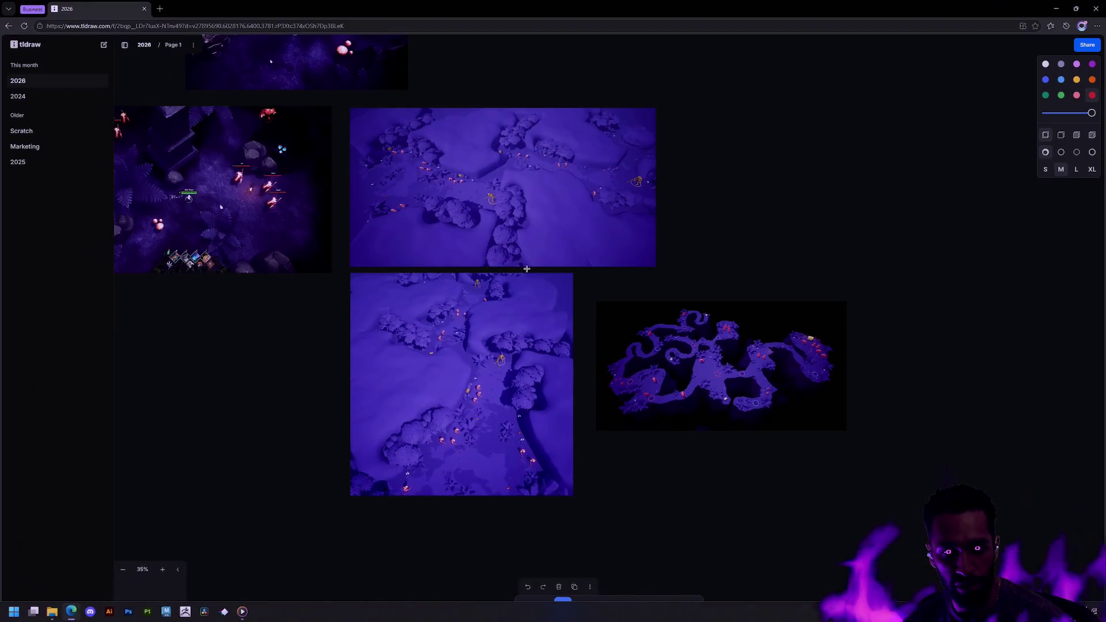
# - Open a new Edge tab and paste the YouTube video link into the address bar
pyautogui.hotkey('ctrl', 't')
pyautogui.press('BackSpace')
pyautogui.press('BackSpace')
pyautogui.press('BackSpace')
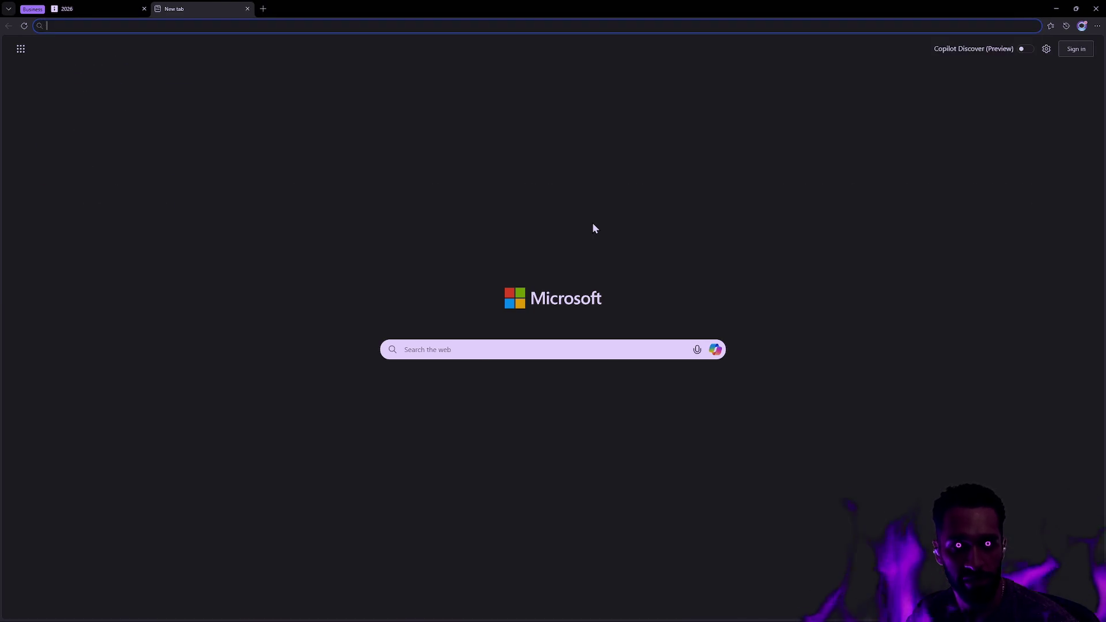
pyautogui.write('youtub')
pyautogui.press('Escape')
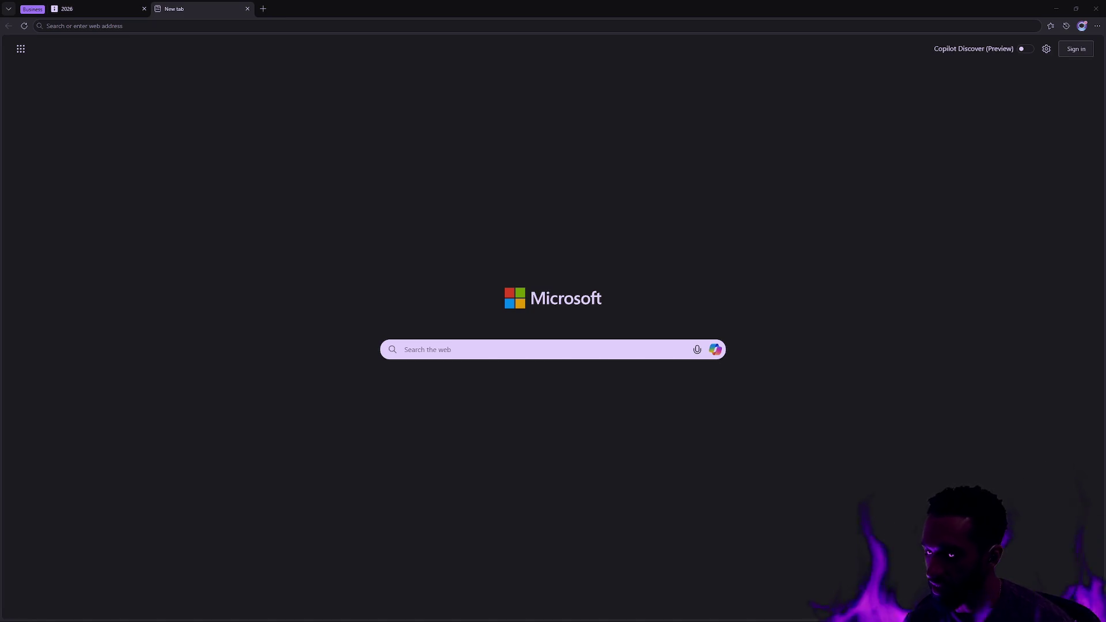
pyautogui.click(624, 187)
pyautogui.click(212, 27)
pyautogui.write('https://www.youtube.com/watch?v=GcY9ZnPCusQ')
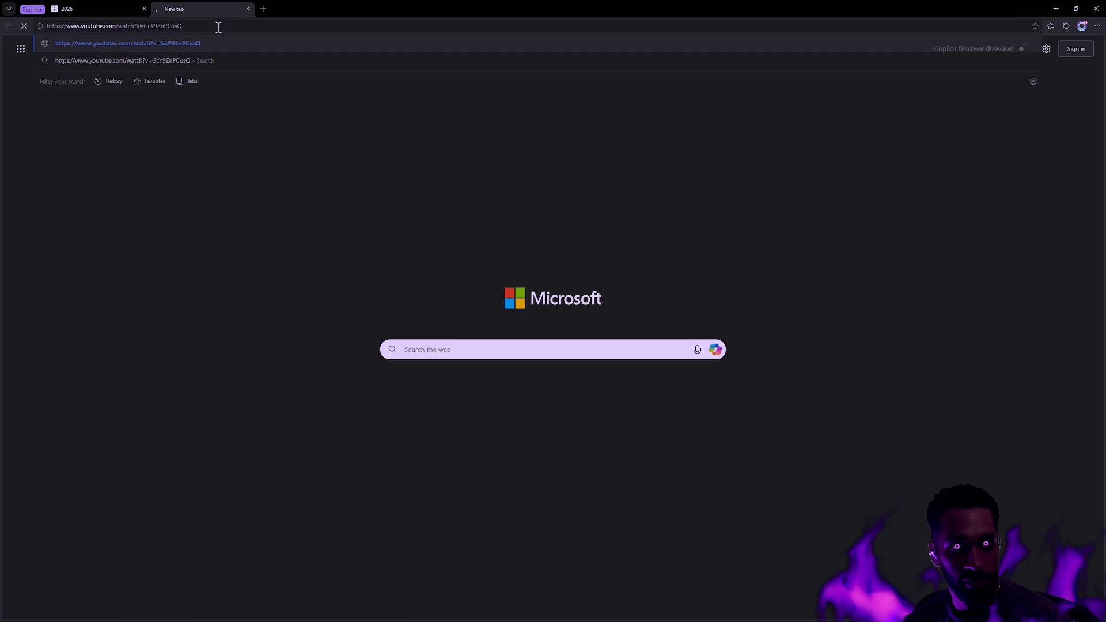
# - Watch 'This Warcraft 3 Hero Defense Is Actually Fun' full screen, then exit full screen and close the tab
pyautogui.press('Return')
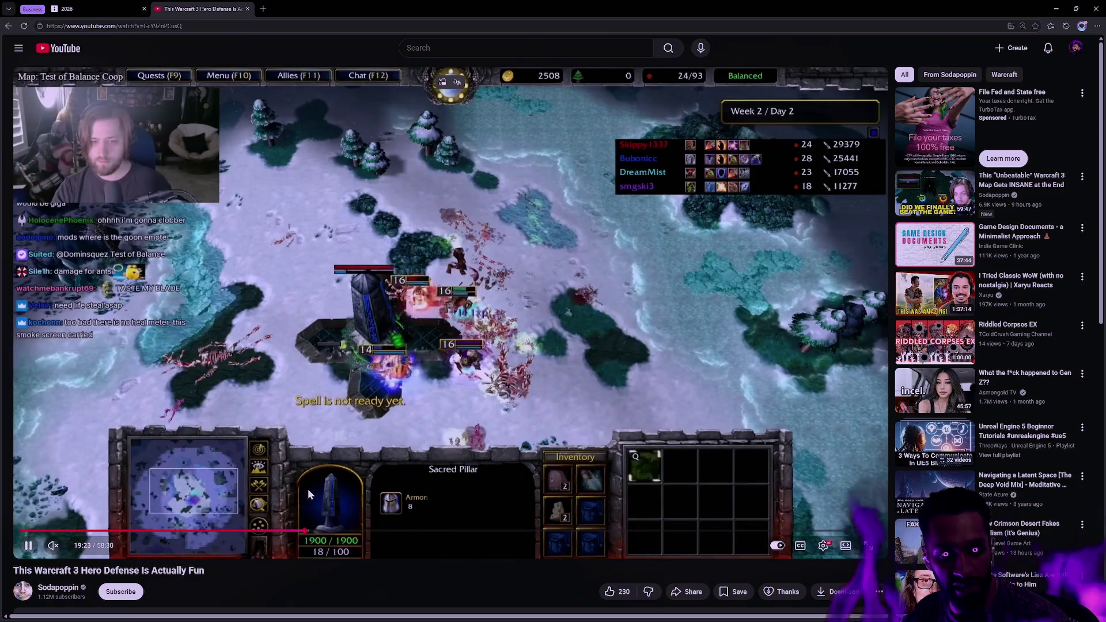
pyautogui.scroll(-3, 381, 563)
pyautogui.scroll(3, 377, 543)
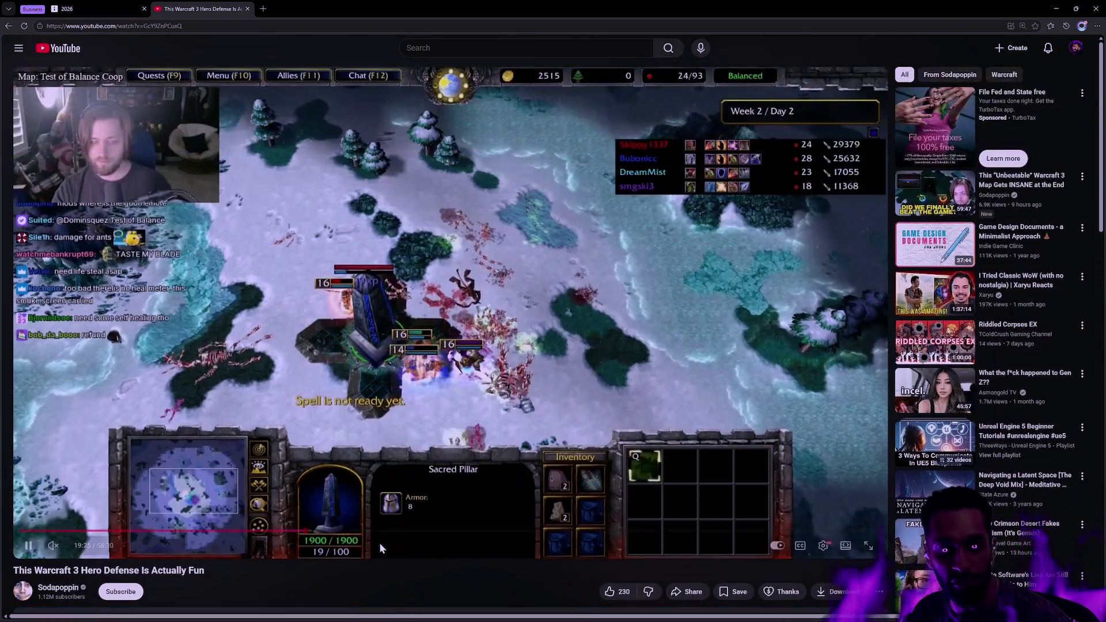
pyautogui.click(865, 545)
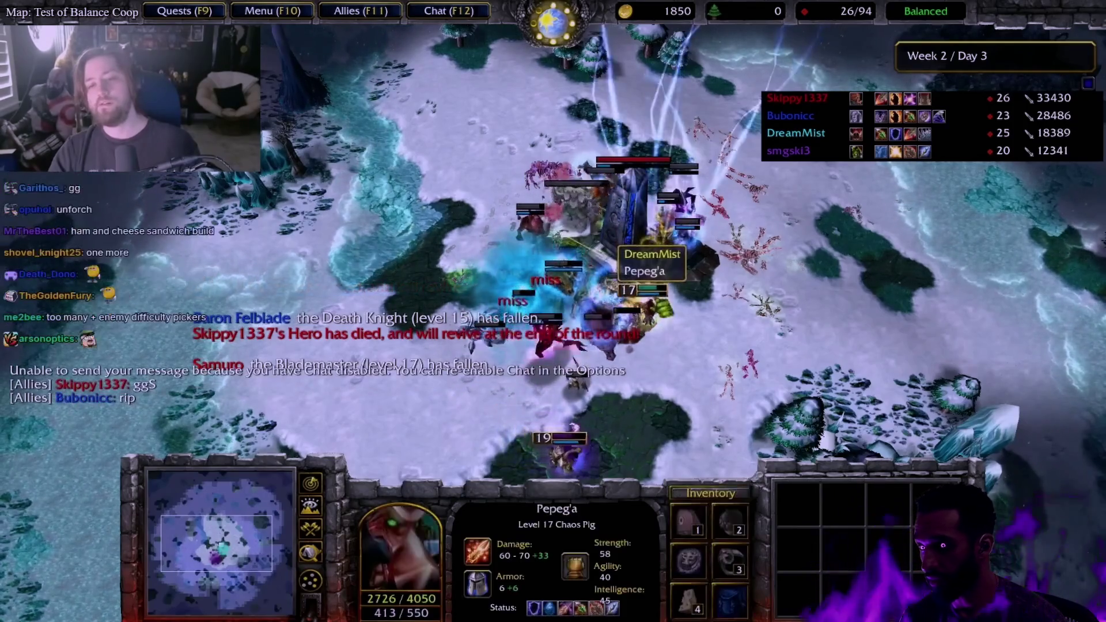
pyautogui.moveTo(907, 202)
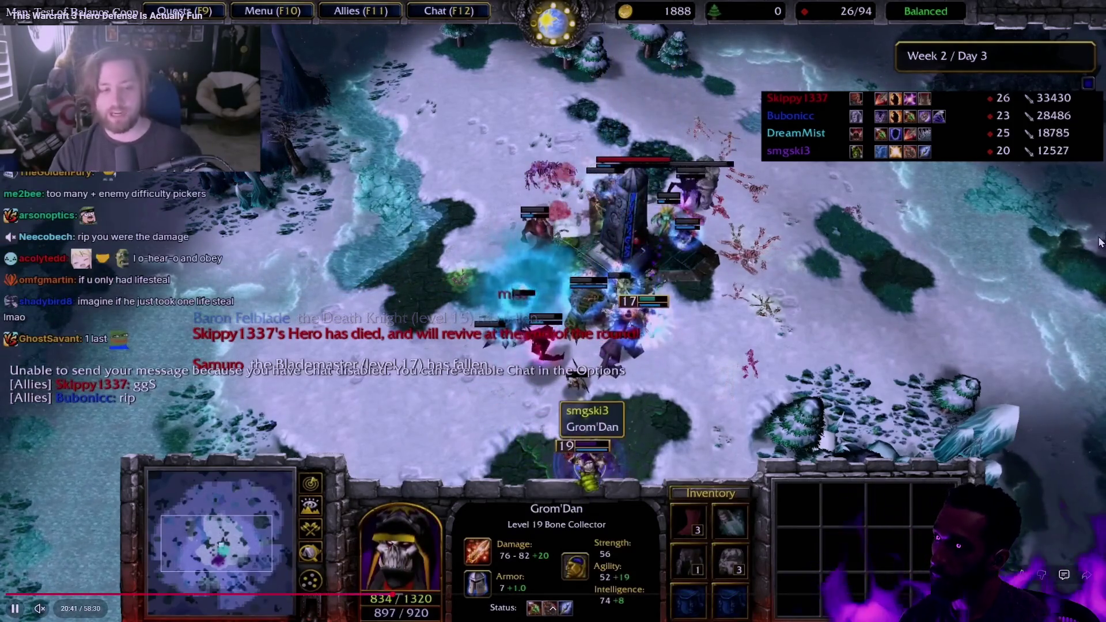
pyautogui.press('Escape')
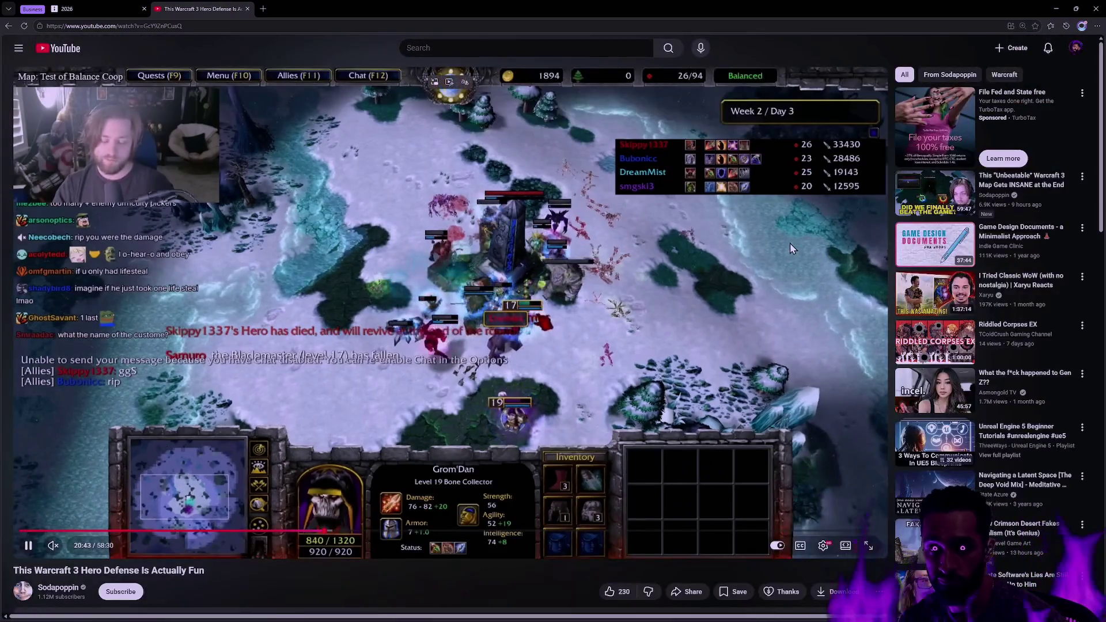
pyautogui.click(247, 10)
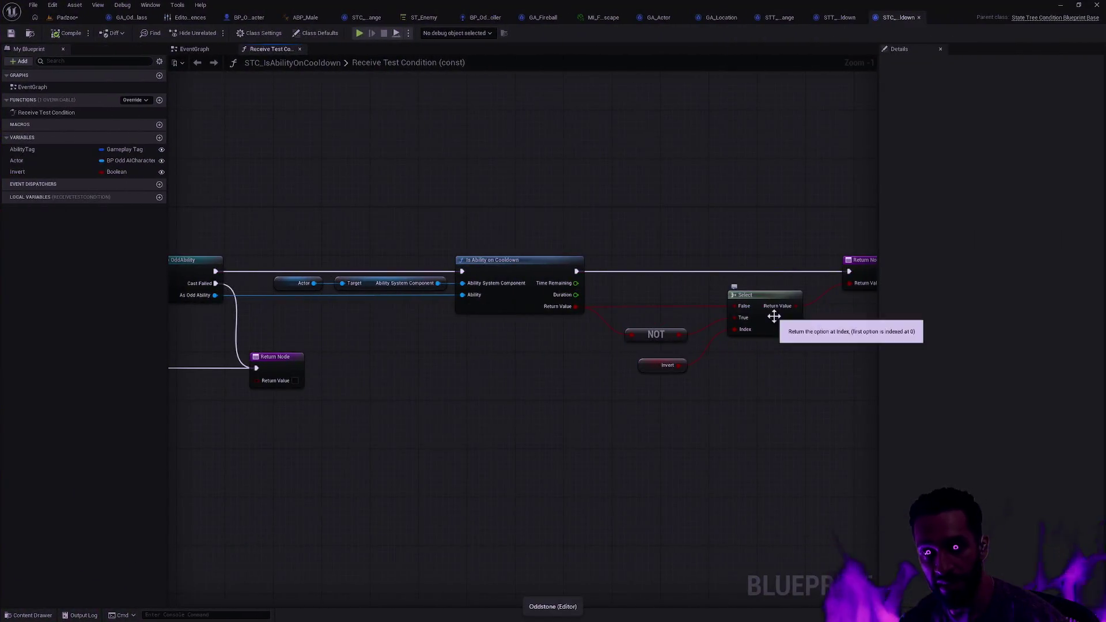
# - Switch back to the Padzoo level tab in Unreal
pyautogui.click(65, 19)
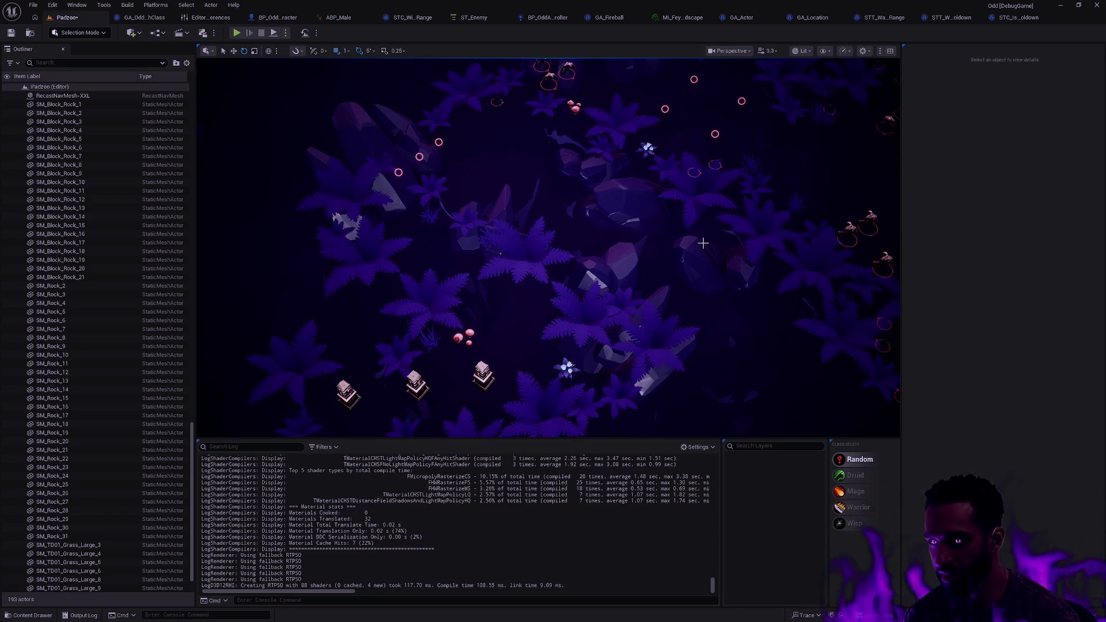
# - Load L_Terrarium from the Map > Terrarium folder with Don't Save for Padzoo's changes
pyautogui.hotkey('ctrl', 'space')
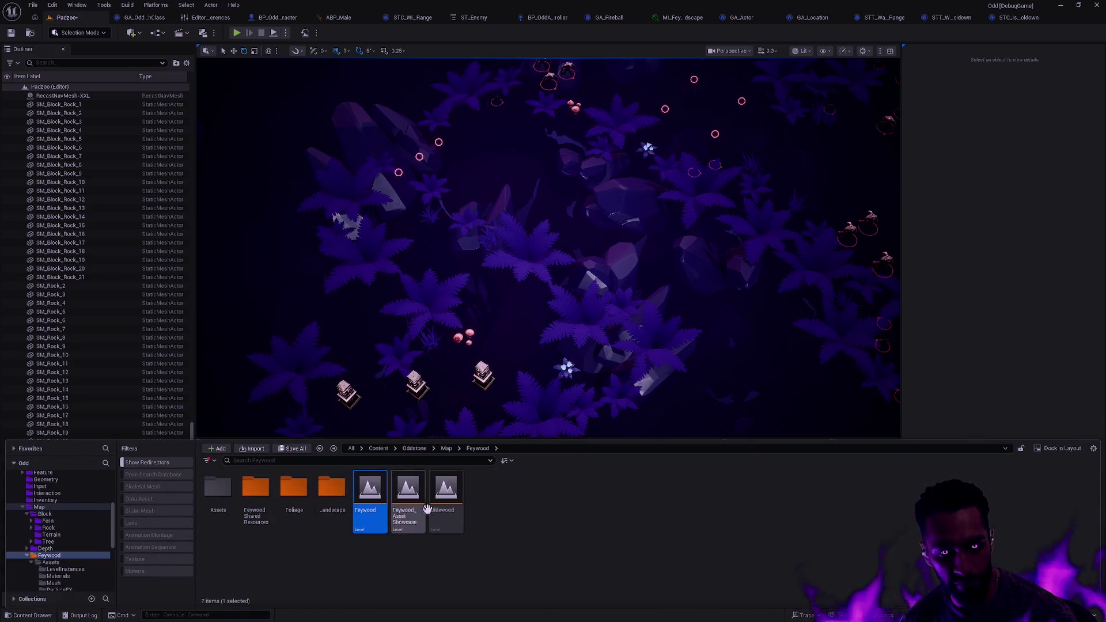
pyautogui.click(61, 542)
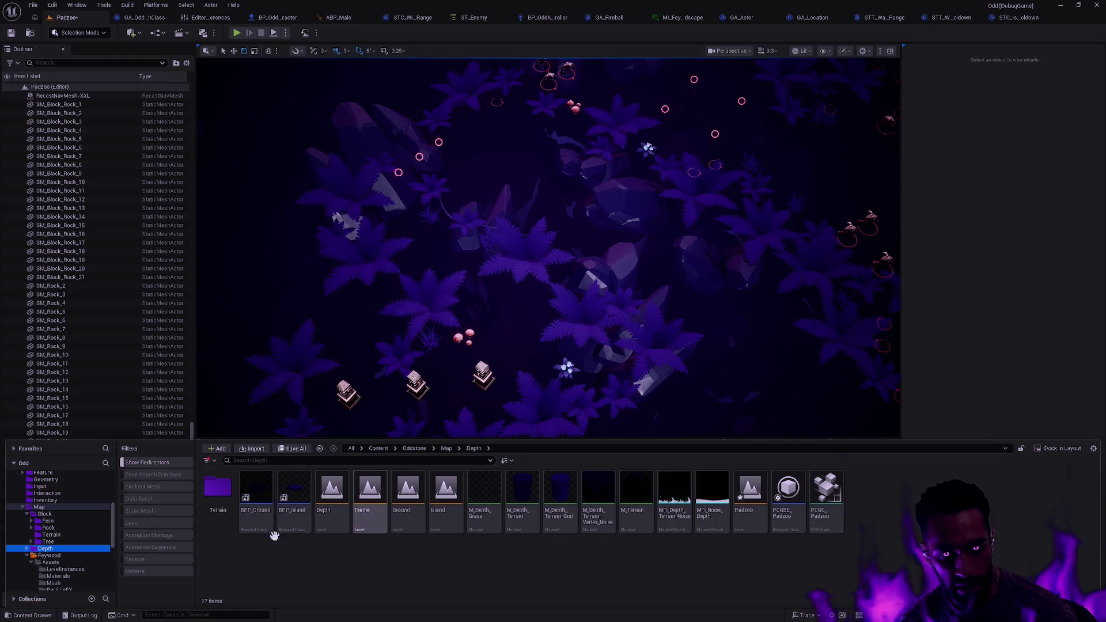
pyautogui.click(53, 536)
pyautogui.click(27, 555)
pyautogui.click(51, 562)
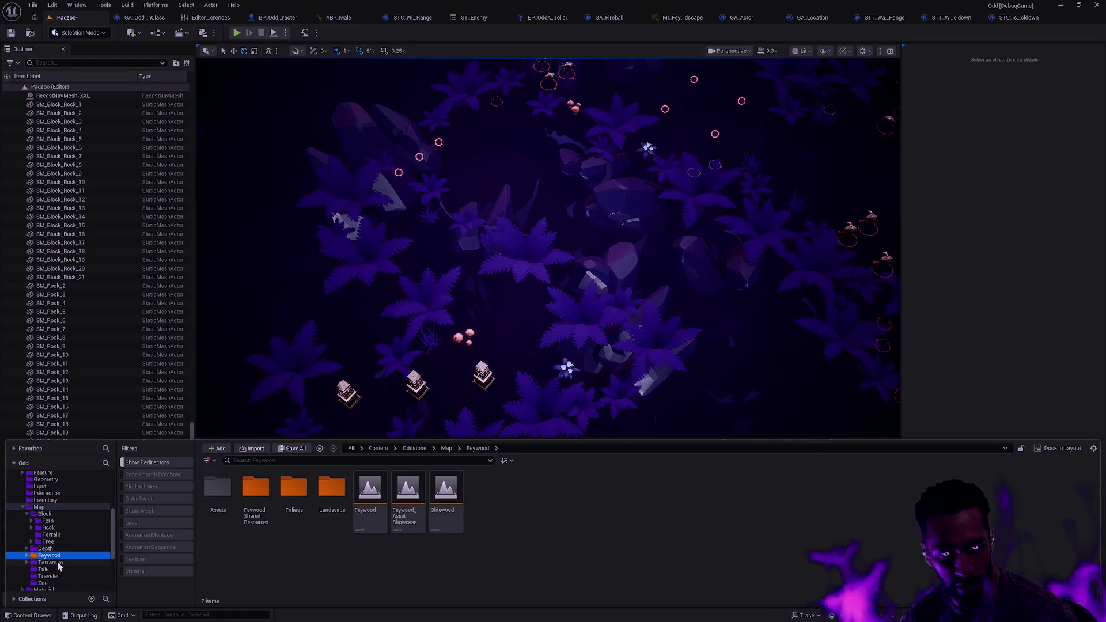
pyautogui.doubleClick(293, 496)
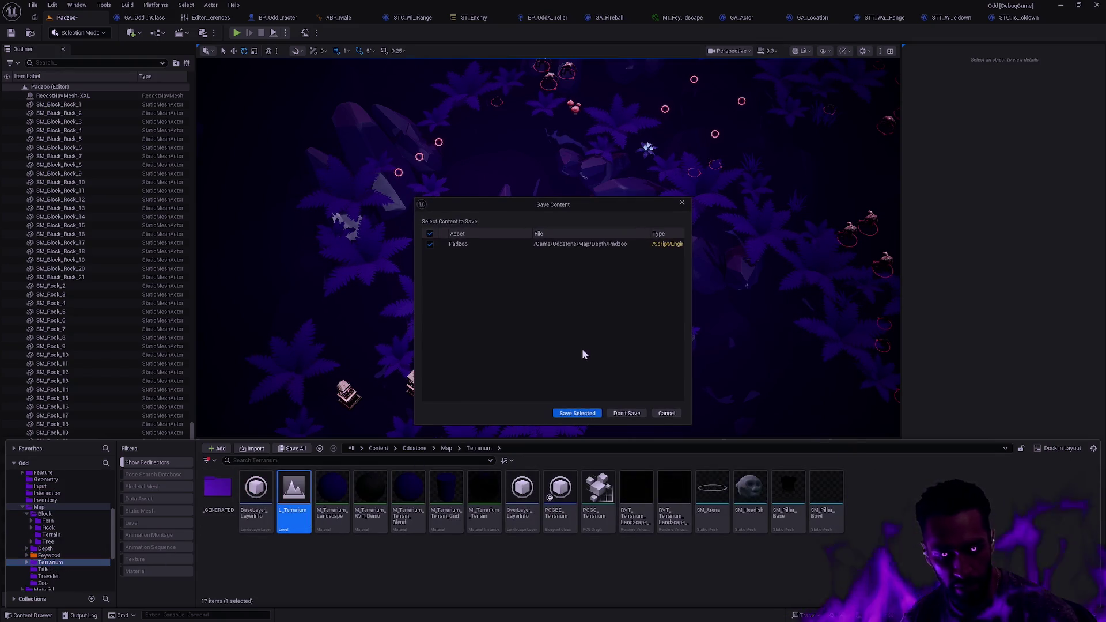
pyautogui.click(626, 412)
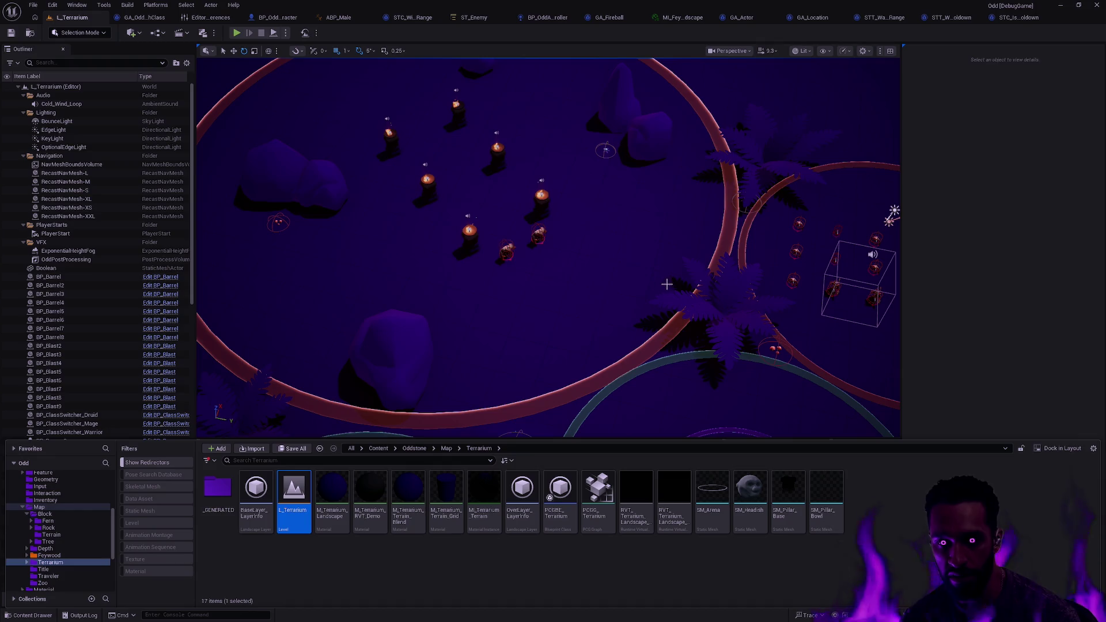
# - Put the viewport in immersive full screen and zoom out to survey the circular Terrarium map
pyautogui.rightClick(710, 227)
pyautogui.scroll(-5, 710, 227)
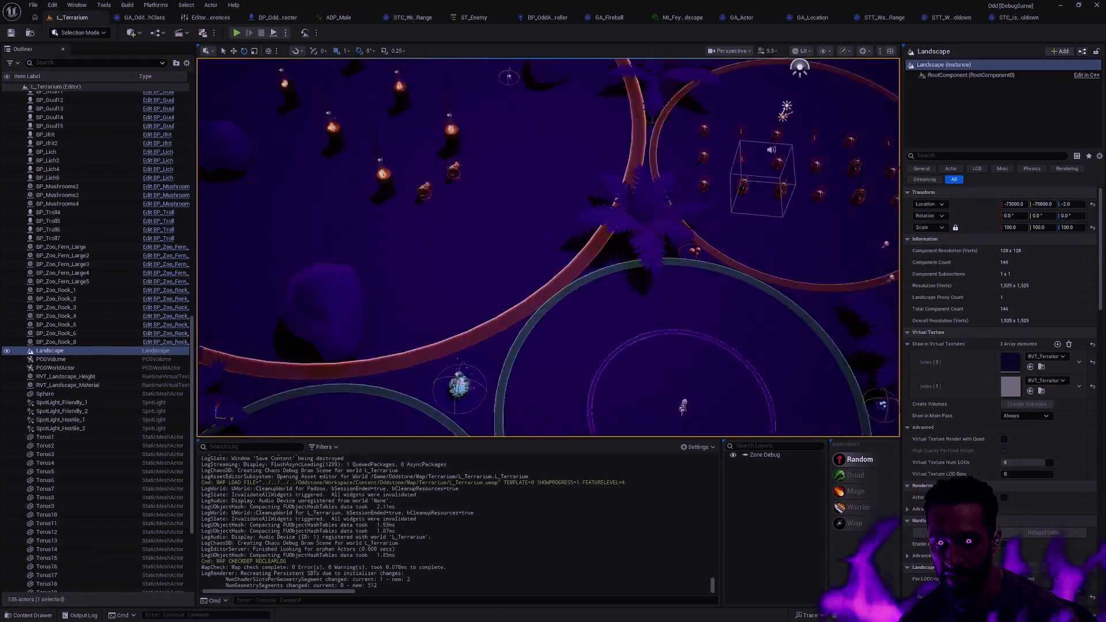
pyautogui.press('F11')
pyautogui.scroll(-10, 705, 240)
pyautogui.press('F11')
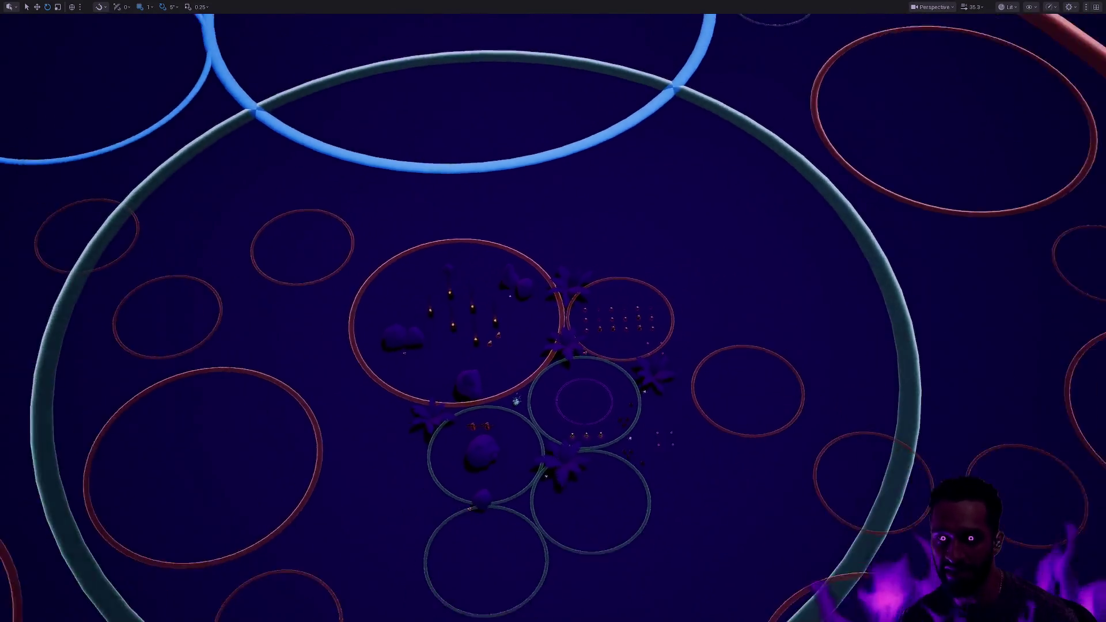
pyautogui.scroll(-10, 552, 311)
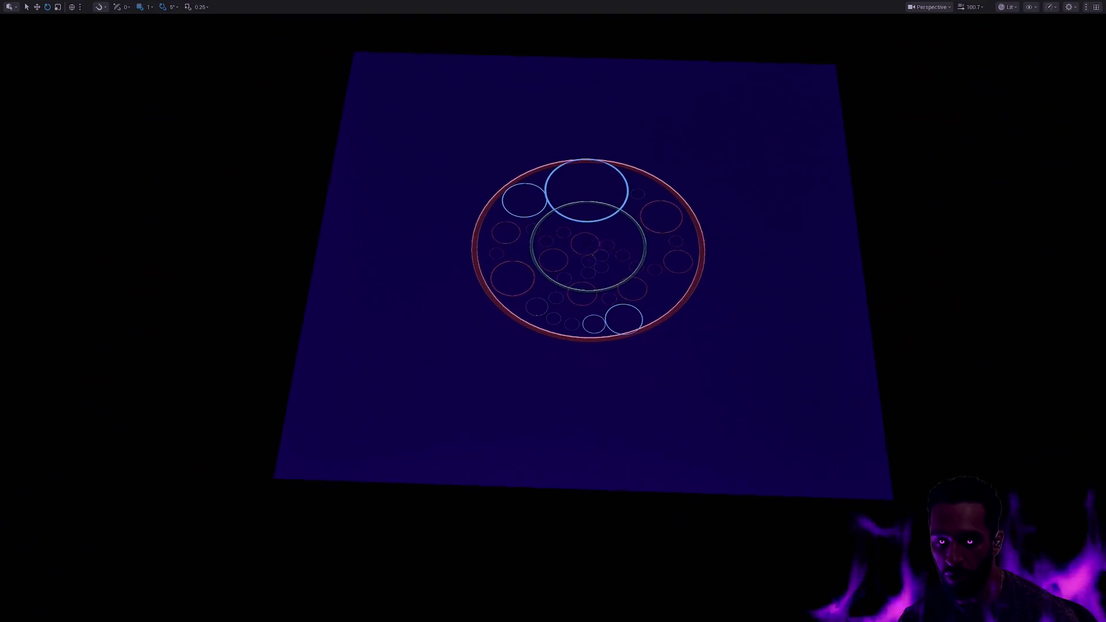
pyautogui.scroll(3, 737, 276)
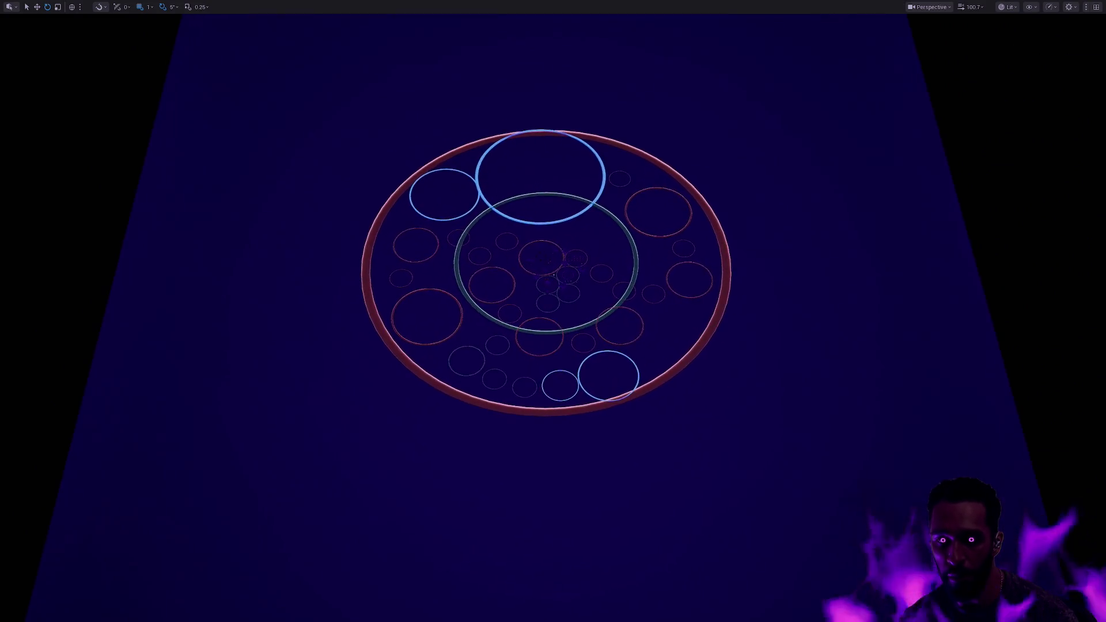
pyautogui.click(737, 268)
pyautogui.scroll(2, 765, 259)
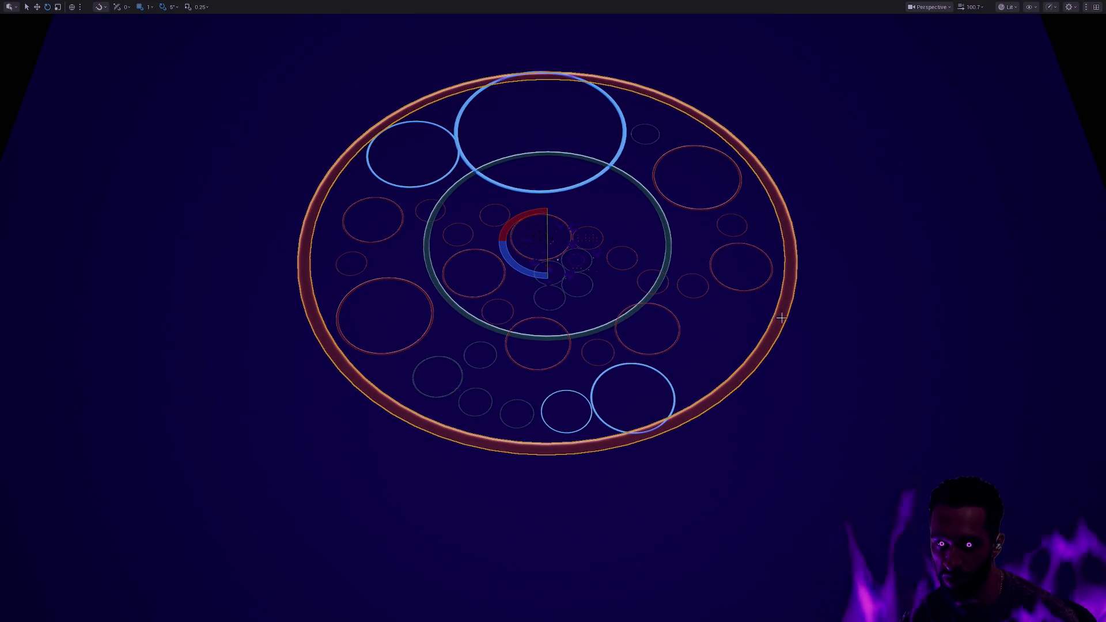
pyautogui.scroll(-4, 782, 317)
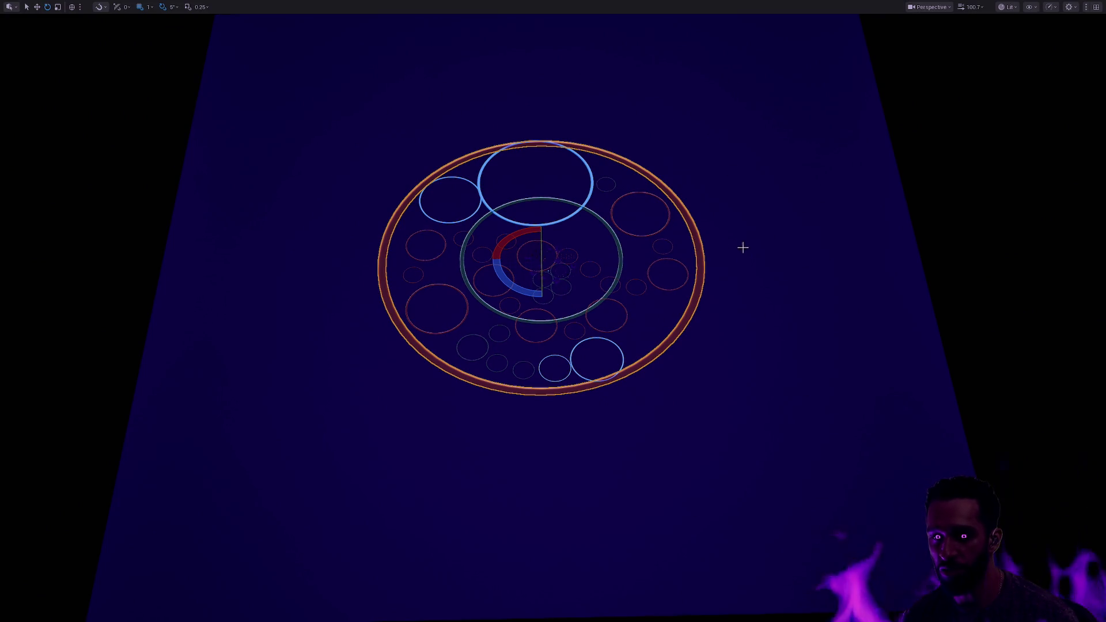
pyautogui.scroll(1, 632, 261)
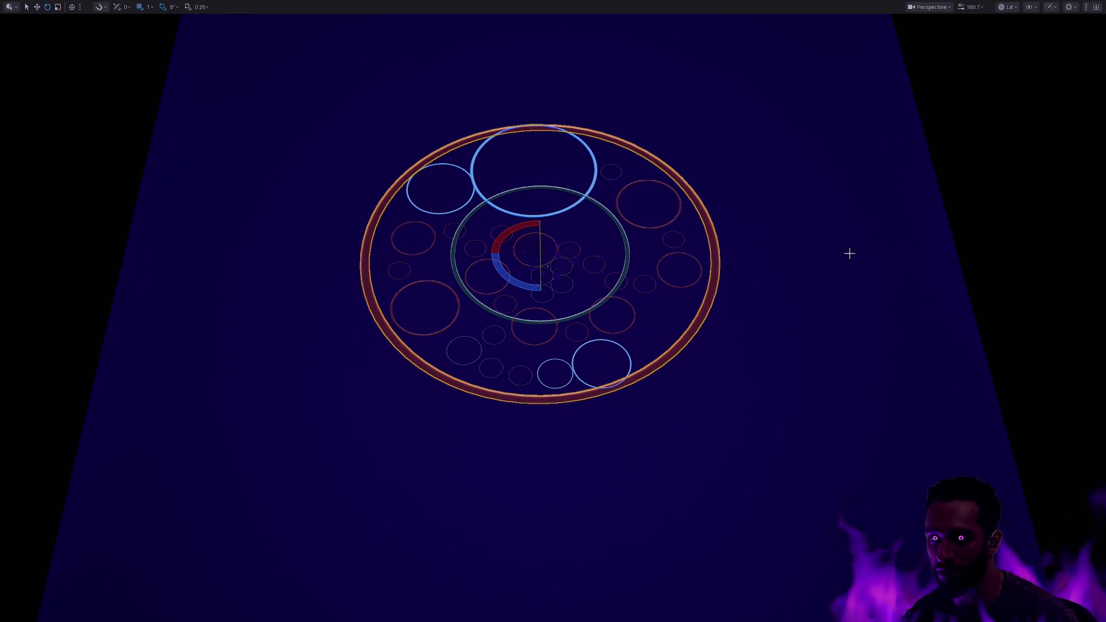
pyautogui.scroll(2, 778, 271)
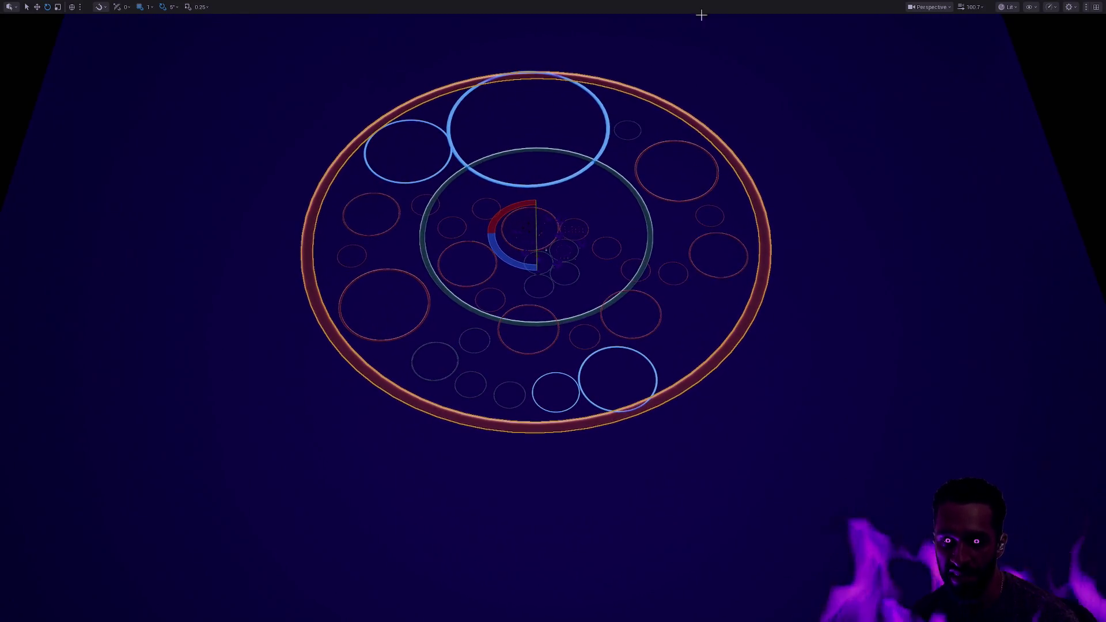
pyautogui.scroll(6, 745, 328)
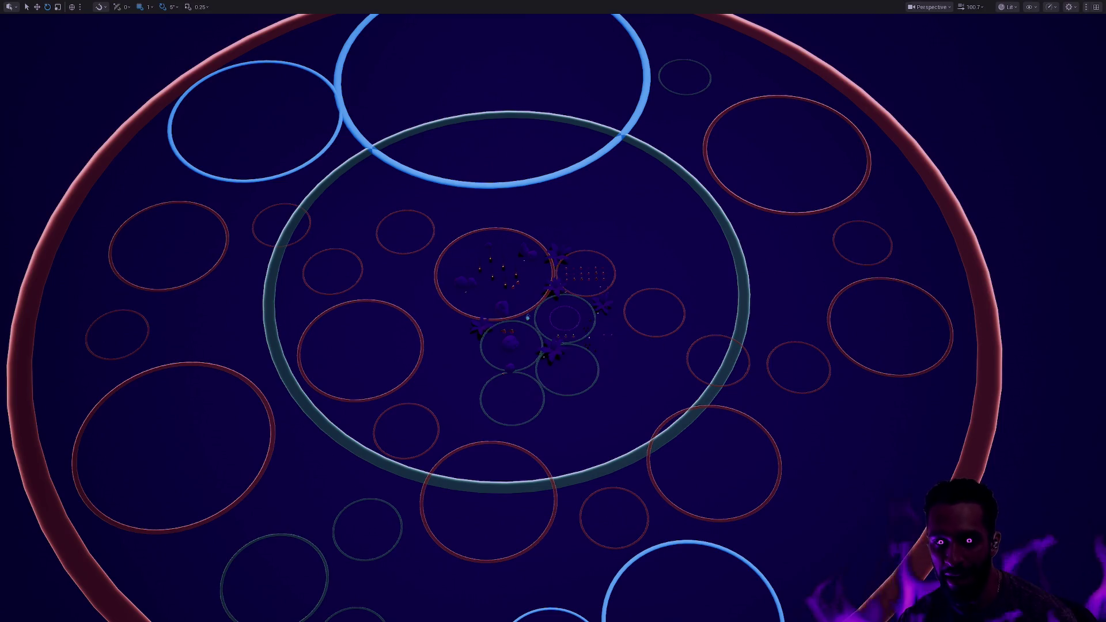
pyautogui.scroll(6, 549, 310)
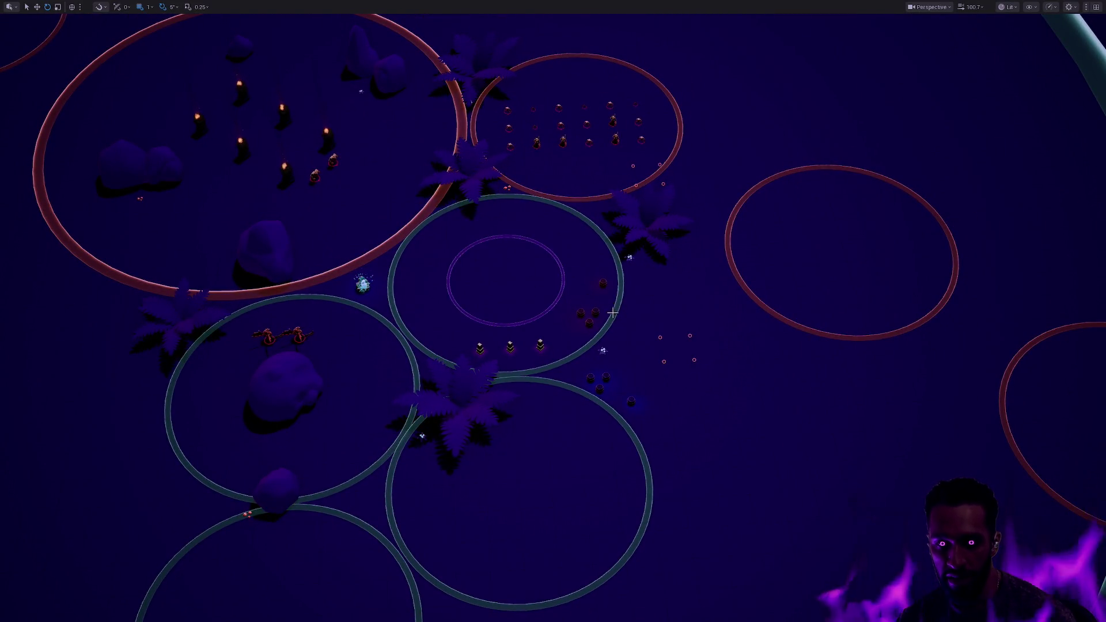
pyautogui.scroll(5, 612, 313)
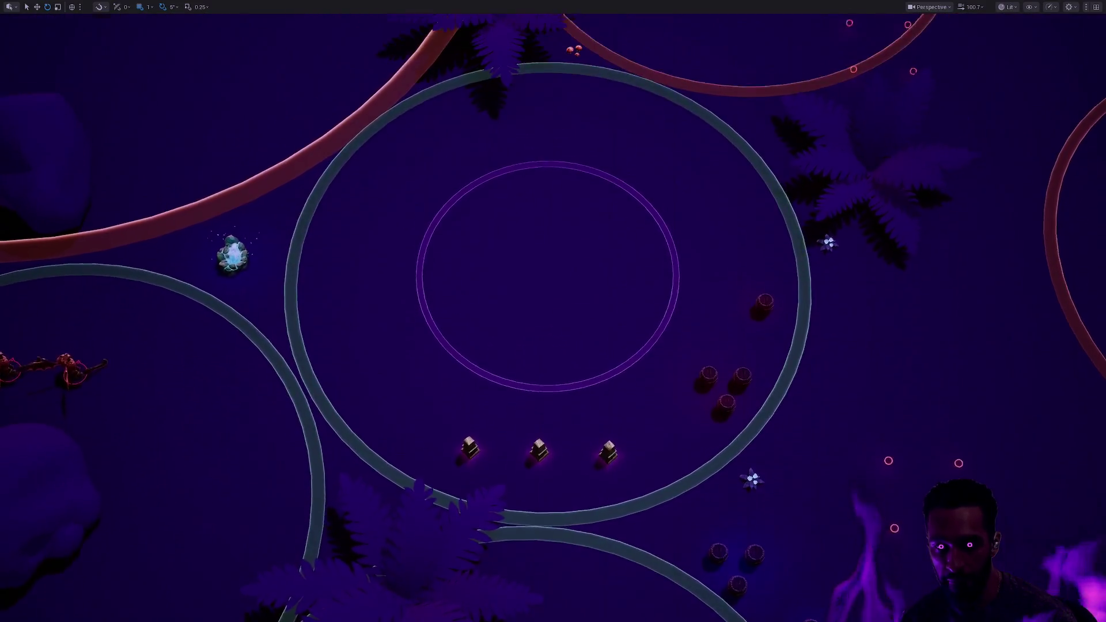
pyautogui.scroll(5, 612, 312)
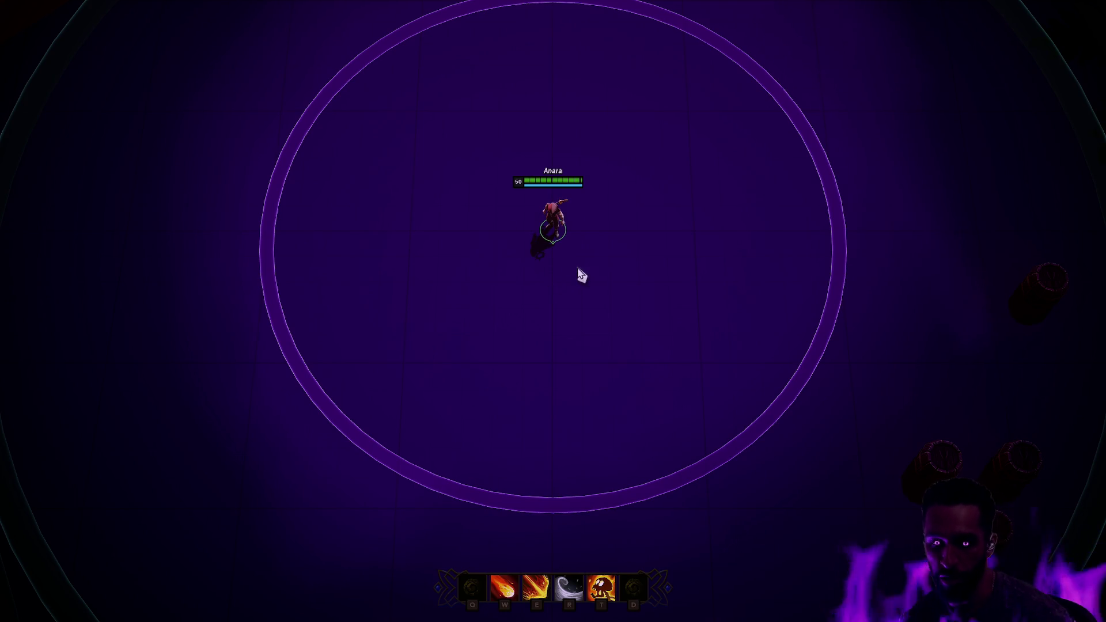
# - Select the central arena's outer ring and start a Play in Editor session there
pyautogui.press('Escape')
pyautogui.scroll(-5, 577, 264)
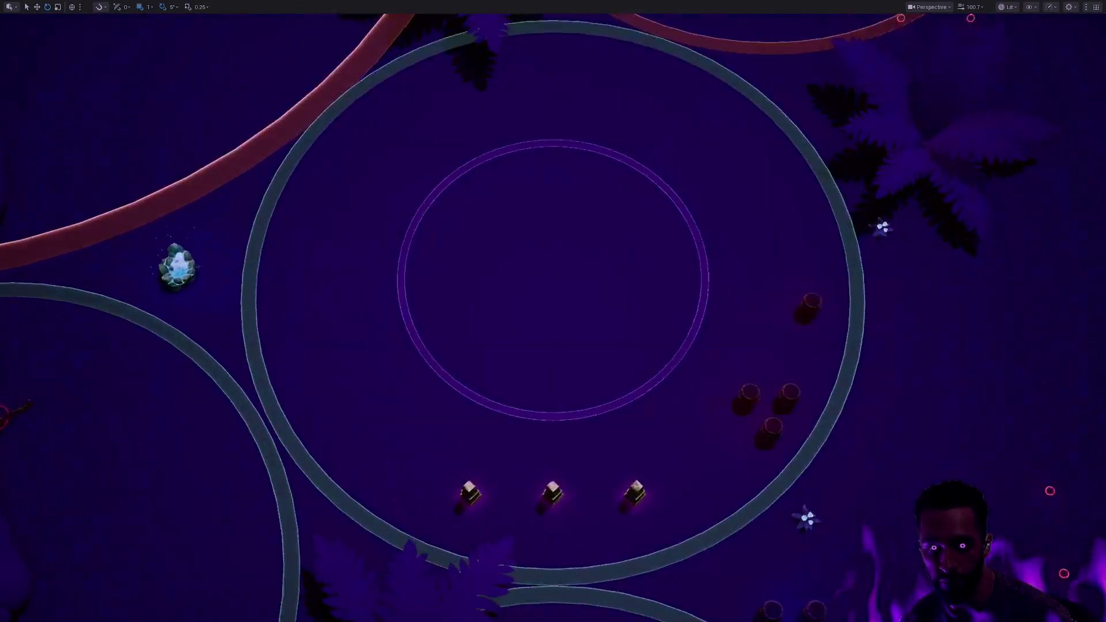
pyautogui.scroll(-5, 728, 209)
pyautogui.click(728, 209)
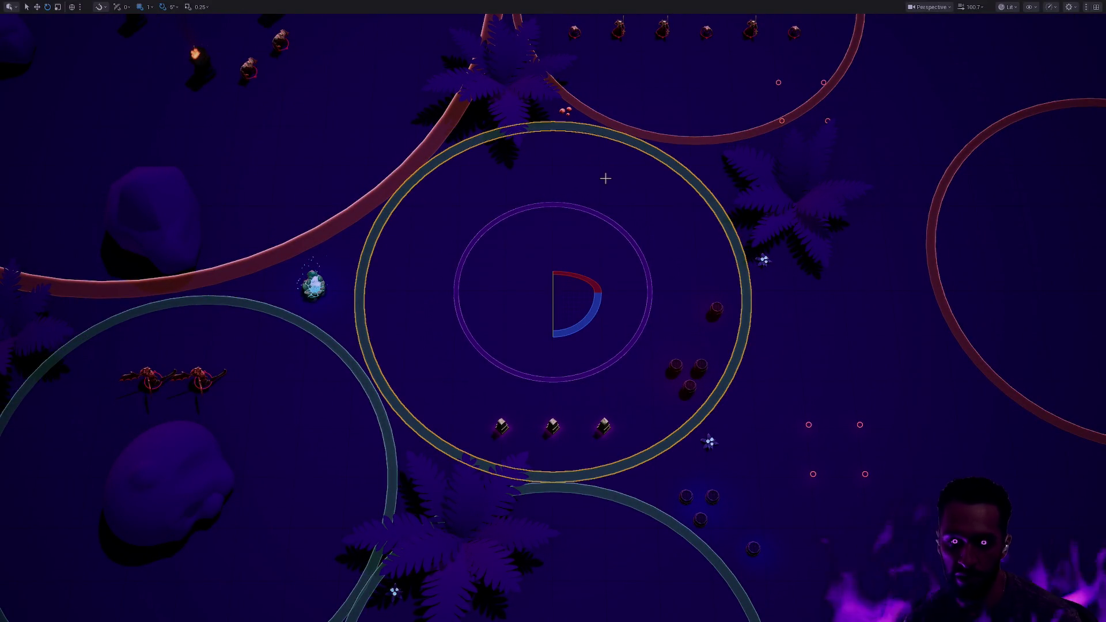
pyautogui.hotkey('alt', 'p')
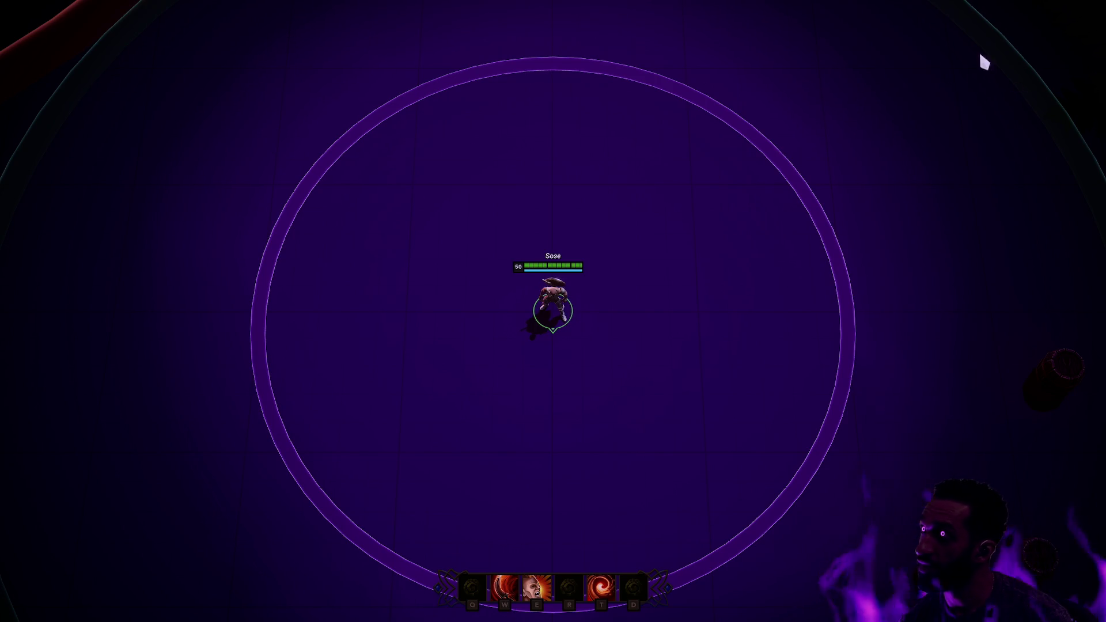
pyautogui.press('Escape')
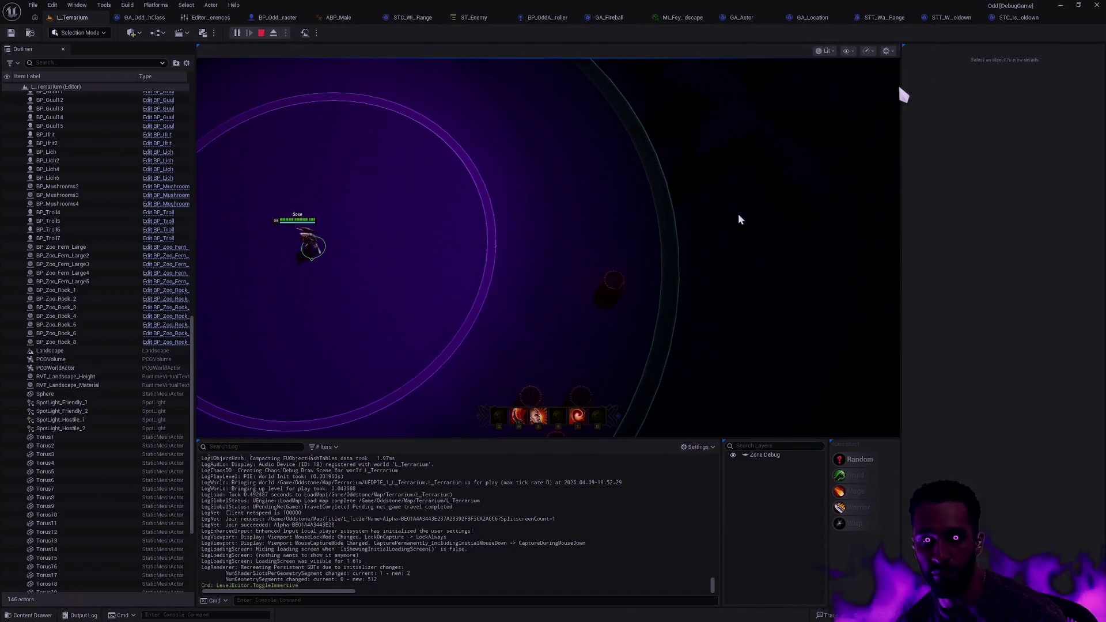
# - Pan the full-screen view to select the large torch ring, then undo its move
pyautogui.press('F11')
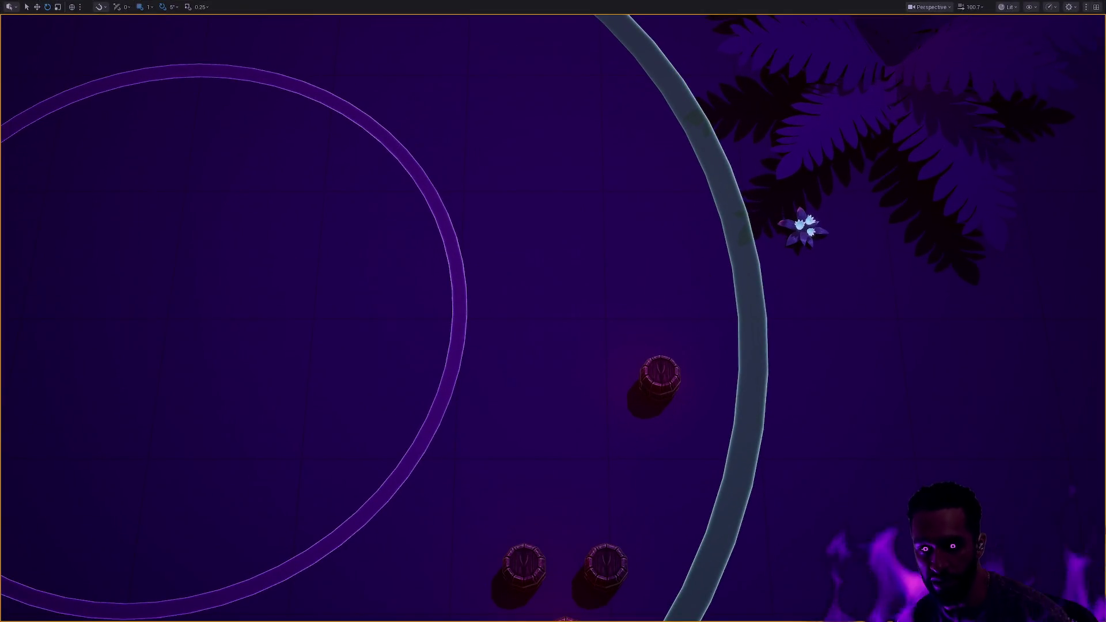
pyautogui.scroll(-5, 701, 268)
pyautogui.scroll(5, 698, 264)
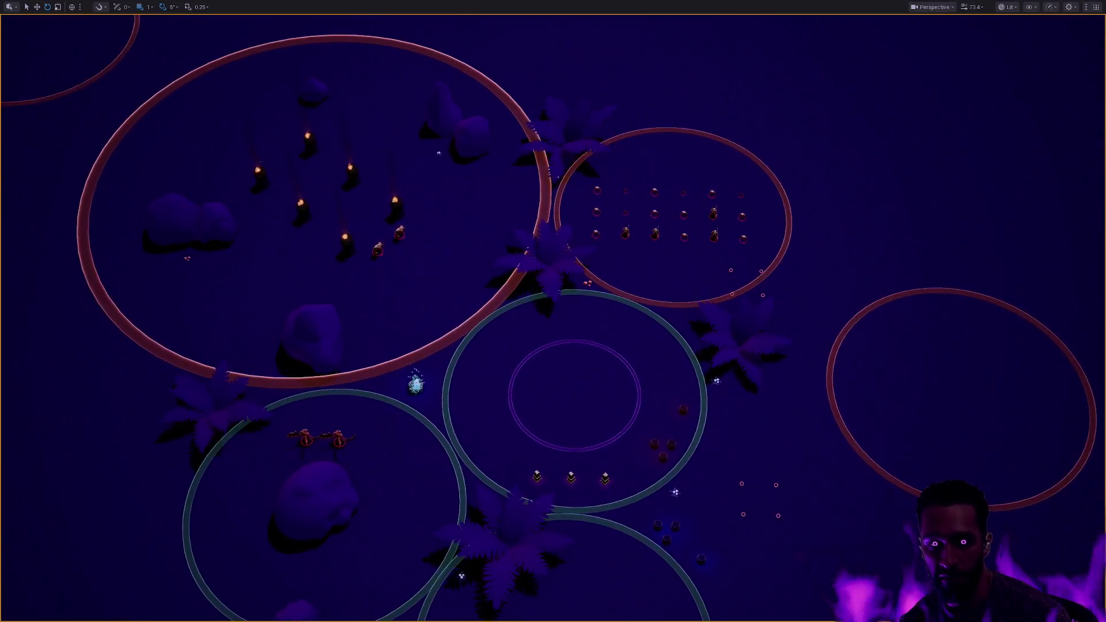
pyautogui.click(616, 296)
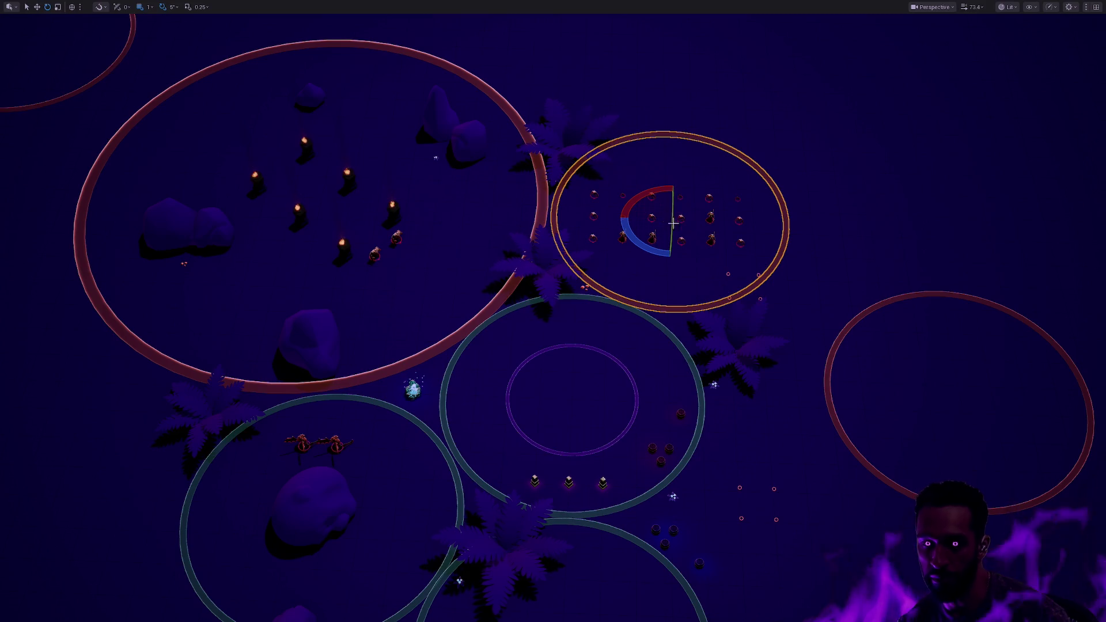
pyautogui.press('Escape')
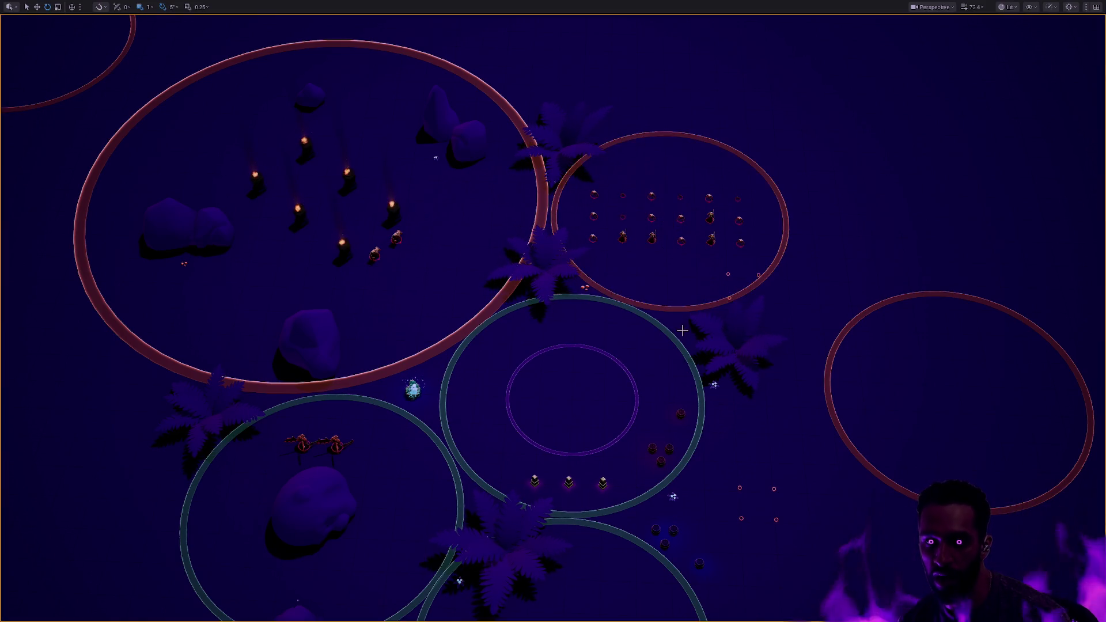
pyautogui.moveTo(668, 334)
pyautogui.mouseDown()
pyautogui.moveTo(495, 400)
pyautogui.moveTo(496, 276)
pyautogui.moveTo(666, 420)
pyautogui.moveTo(422, 254)
pyautogui.moveTo(513, 311)
pyautogui.moveTo(597, 422)
pyautogui.moveTo(688, 424)
pyautogui.mouseUp()
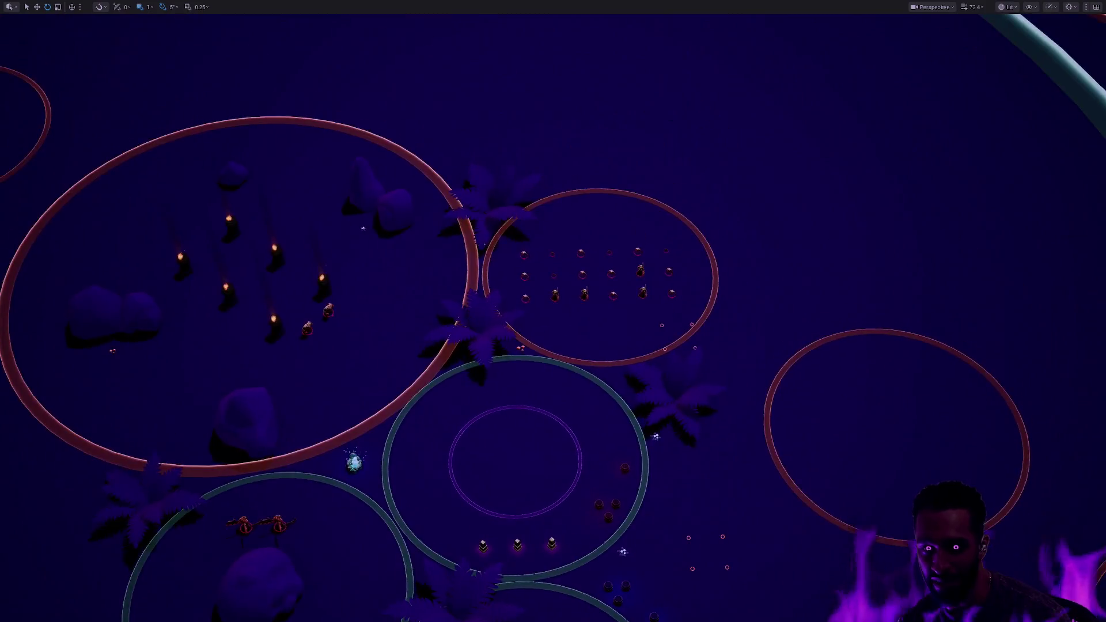
pyautogui.click(666, 420)
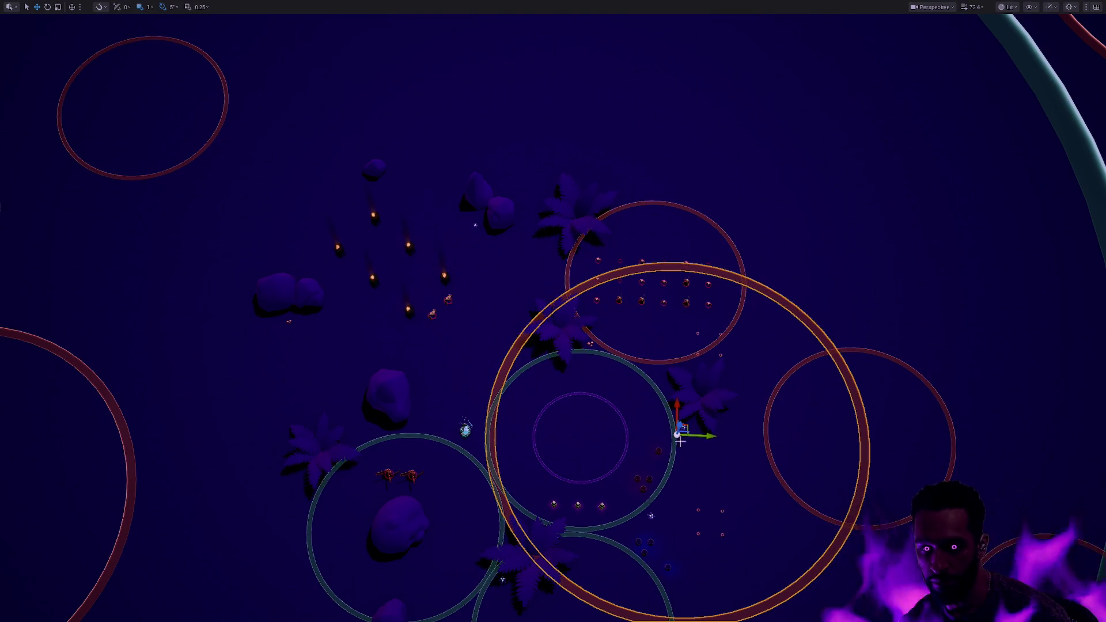
pyautogui.hotkey('ctrl', 'z')
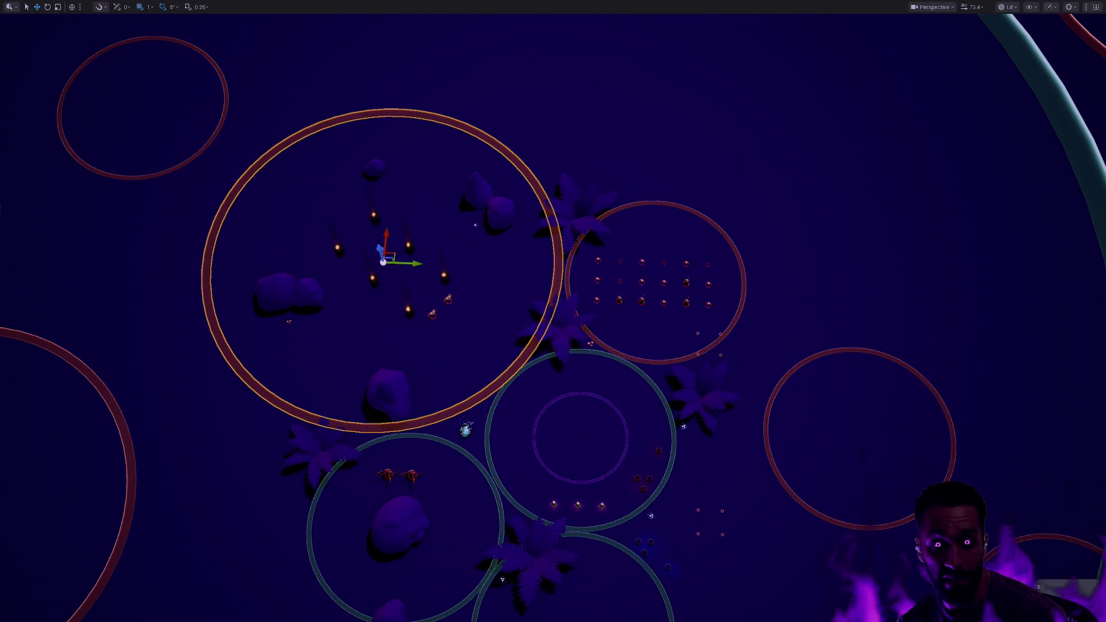
# - Focus on the torch ring and select its surrounding large ring to inspect it
pyautogui.press('f')
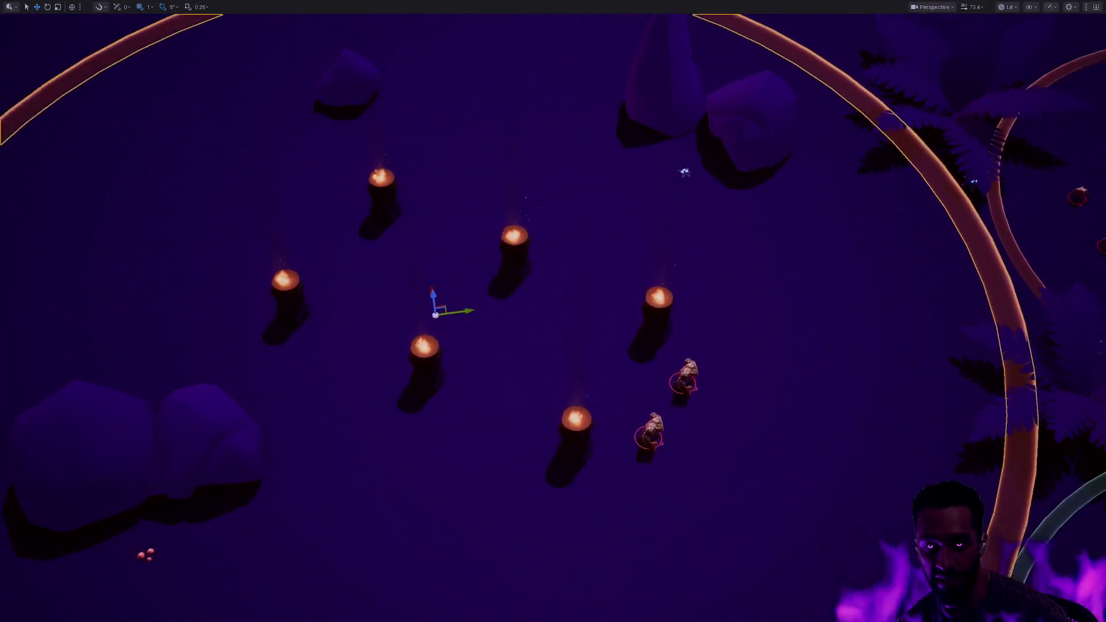
pyautogui.scroll(-10, 479, 330)
pyautogui.click(479, 330)
pyautogui.scroll(8, 479, 330)
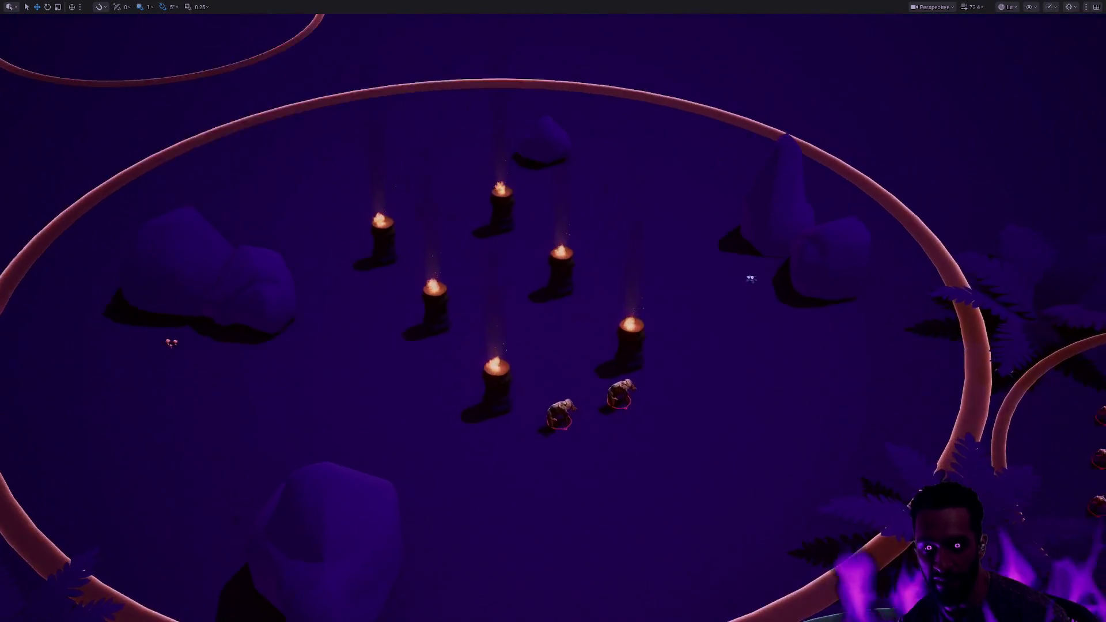
pyautogui.scroll(2, 621, 337)
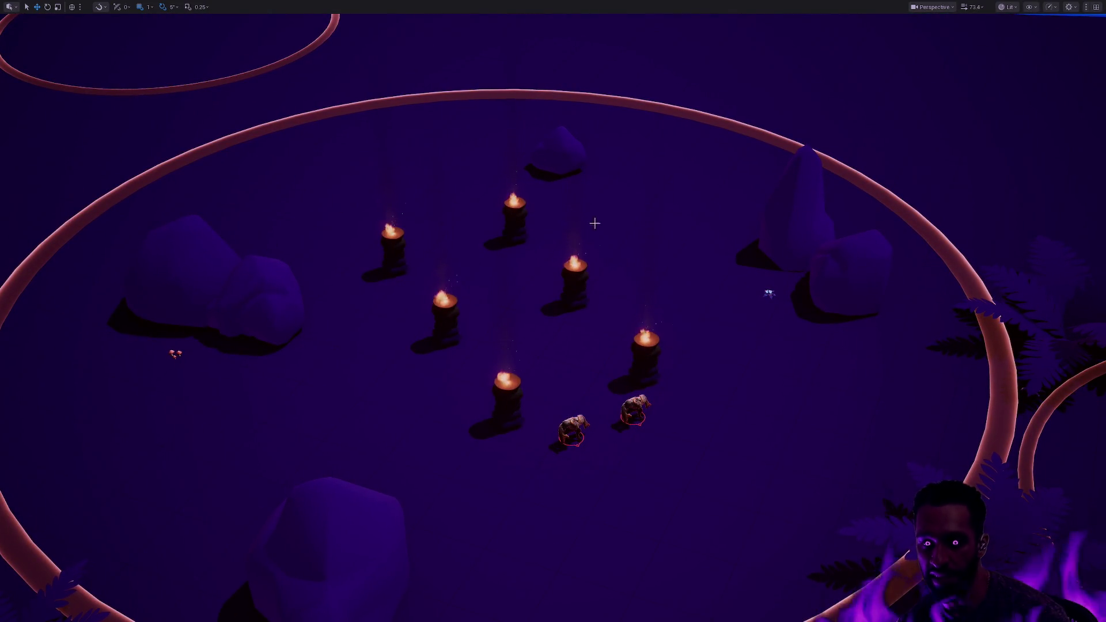
pyautogui.click(981, 330)
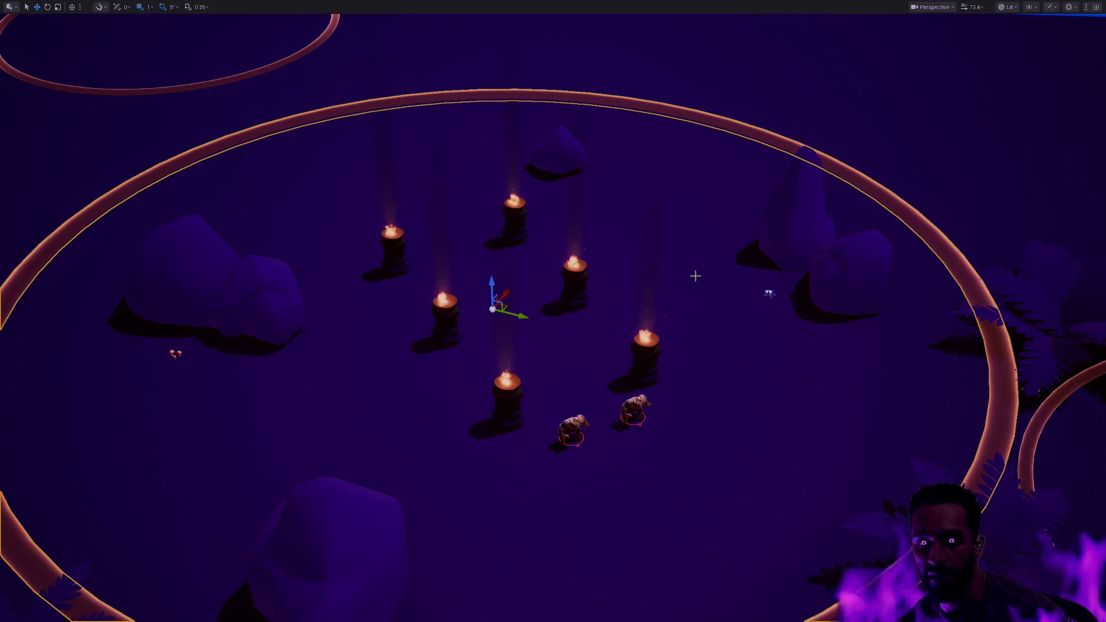
pyautogui.scroll(-6, 695, 276)
pyautogui.scroll(3, 841, 180)
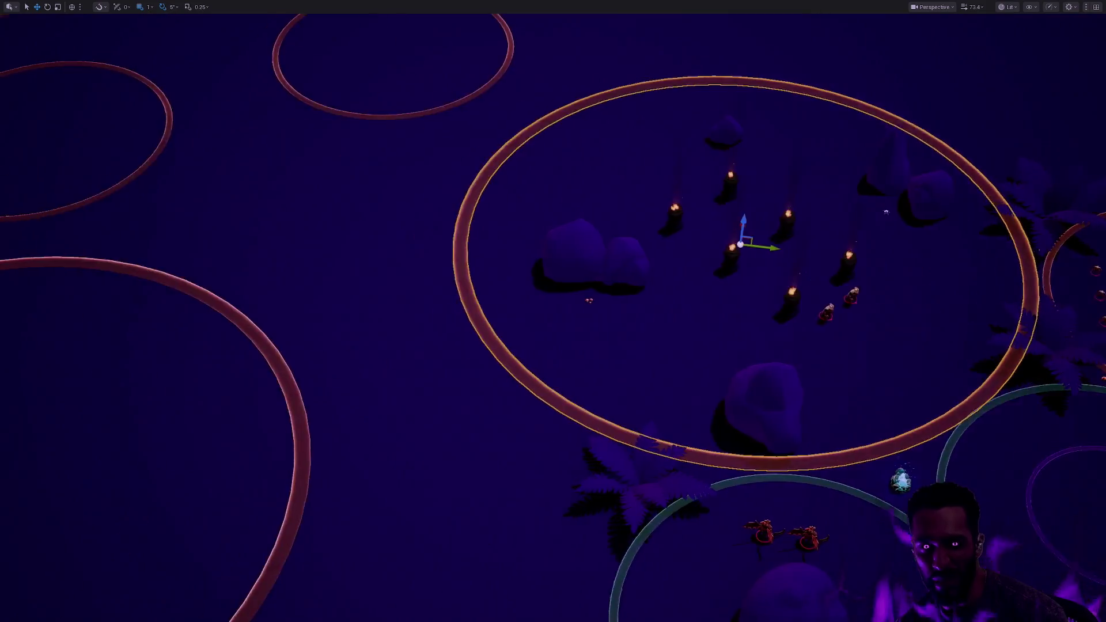
pyautogui.scroll(-3, 840, 179)
pyautogui.scroll(4, 573, 239)
pyautogui.scroll(-2, 553, 311)
pyautogui.scroll(4, 706, 244)
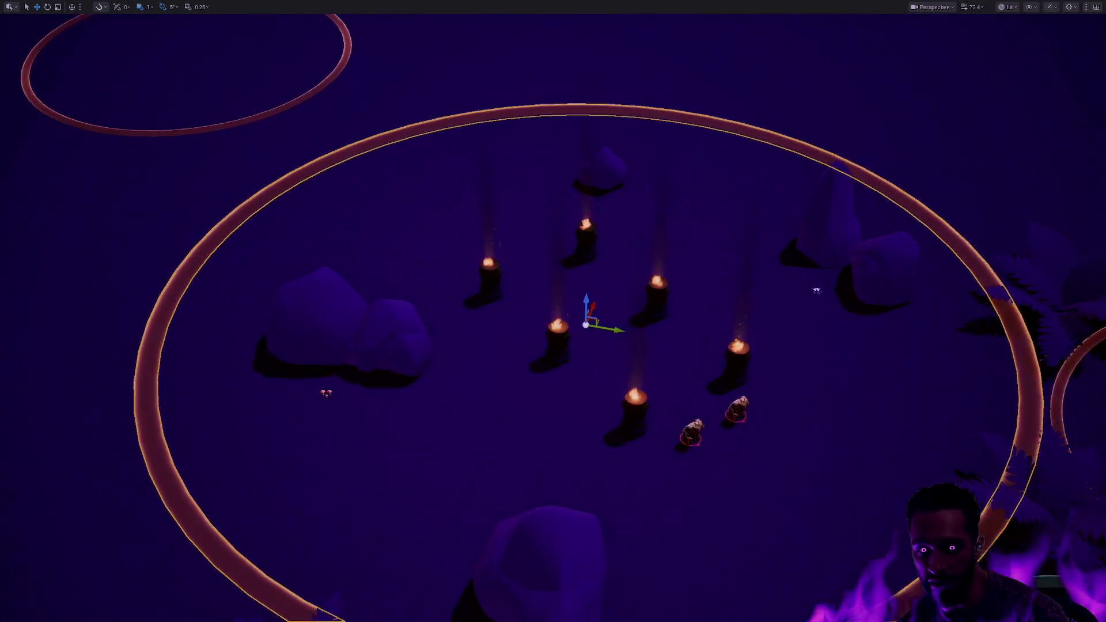
pyautogui.scroll(-3, 736, 353)
pyautogui.press('Escape')
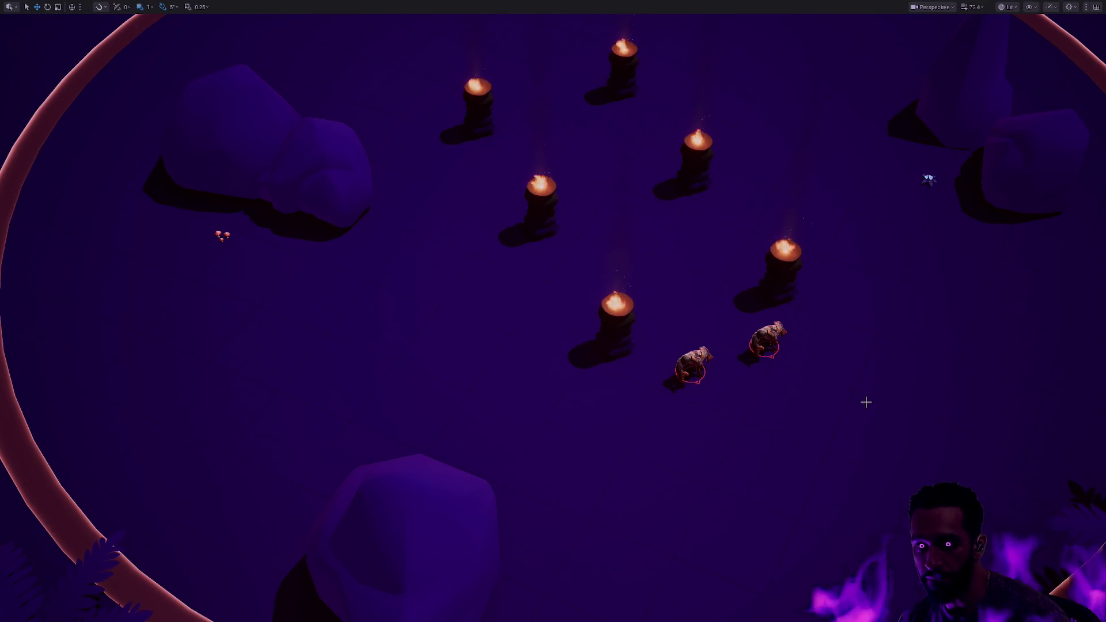
# - Fly the viewport across to the neighbouring grey ring with palm foliage and creatures
pyautogui.scroll(-5, 866, 390)
pyautogui.scroll(5, 553, 311)
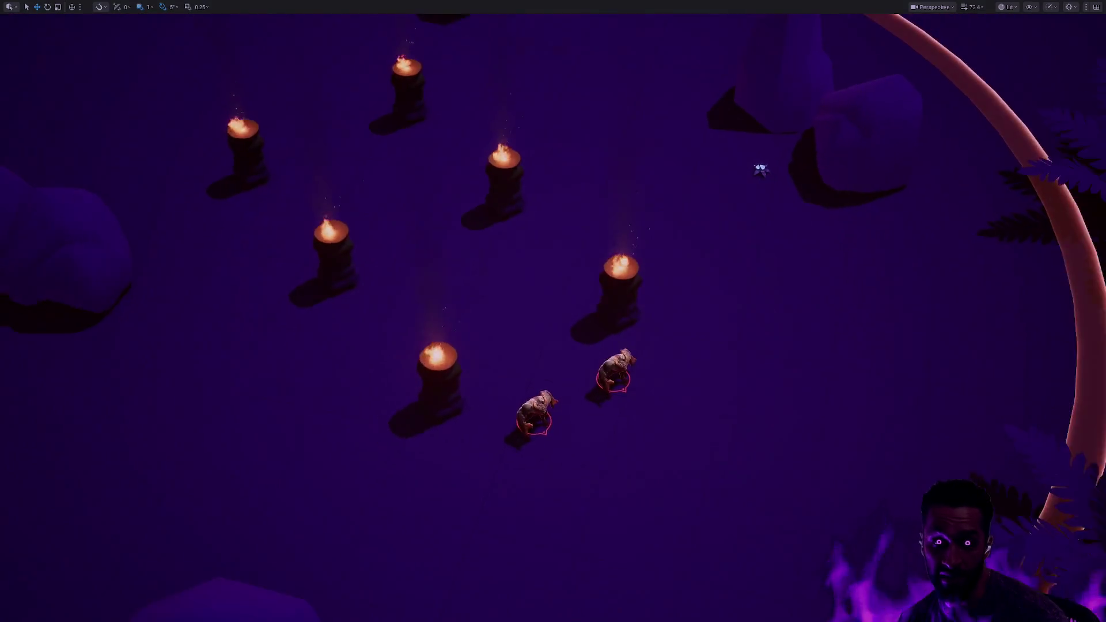
pyautogui.scroll(-4, 553, 311)
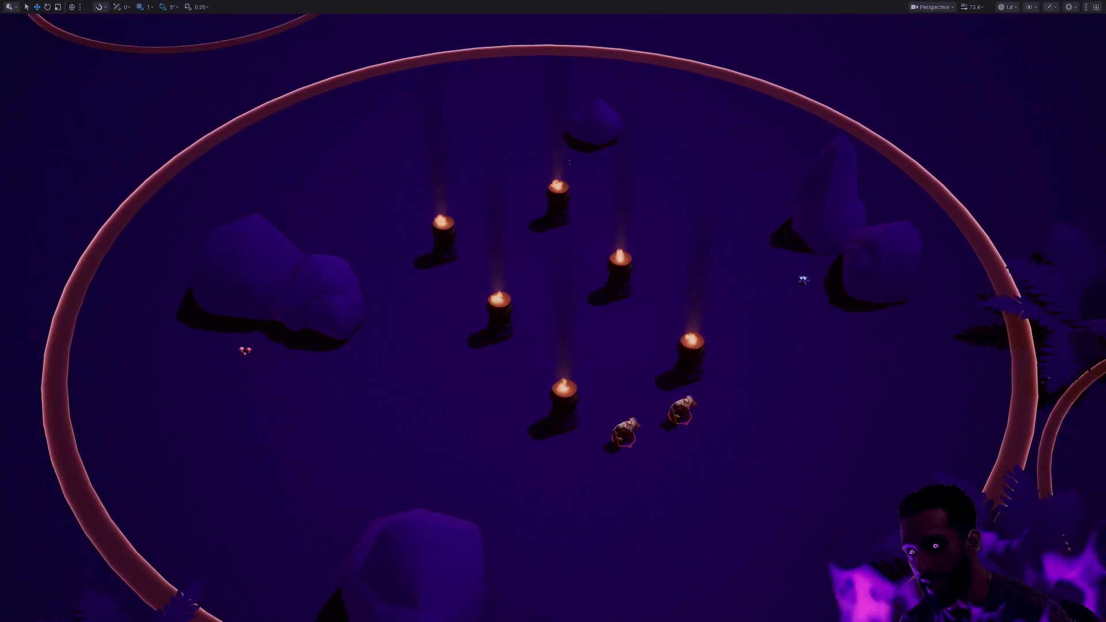
pyautogui.press('d')
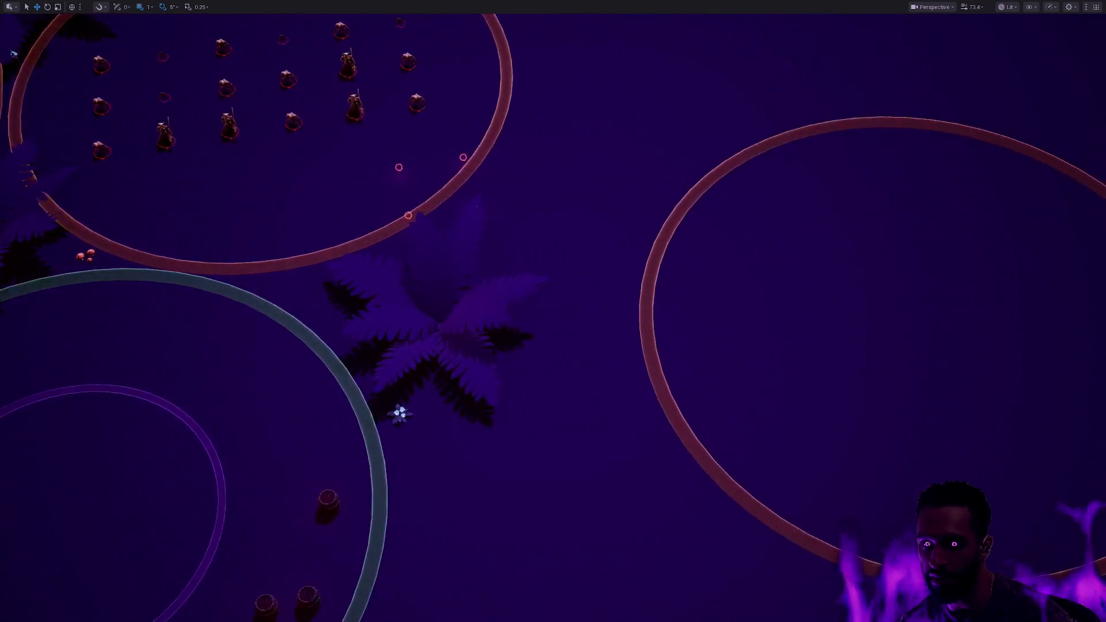
pyautogui.press('a')
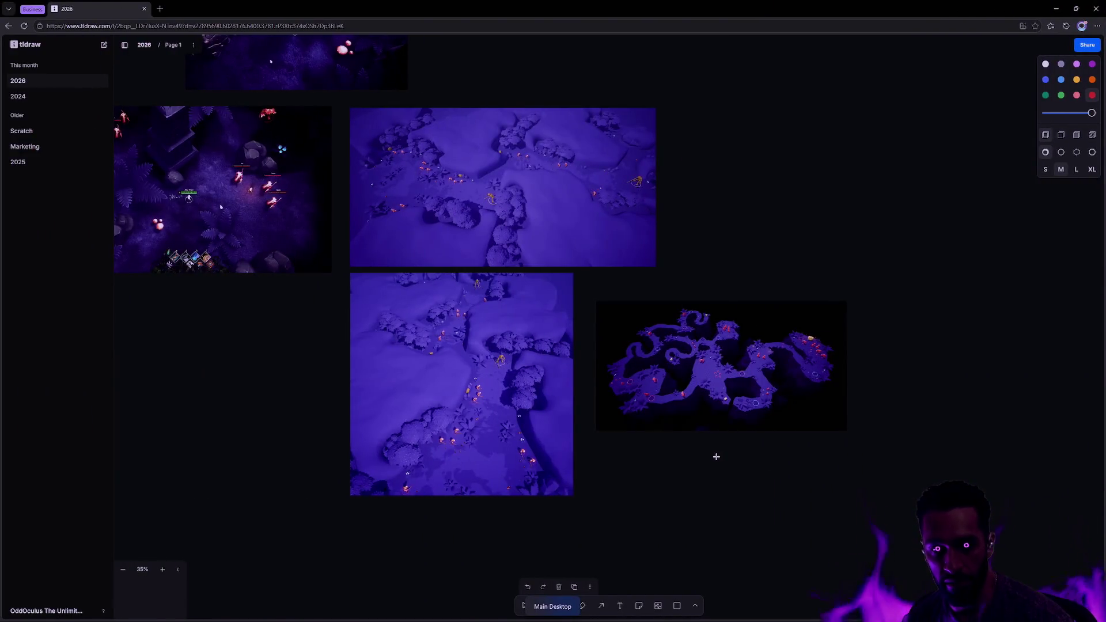
# - Switch to File Explorer and go back up from Latest to the Devlog folder
pyautogui.hotkey('alt', 'Tab')
pyautogui.click(647, 357)
pyautogui.press('BackSpace')
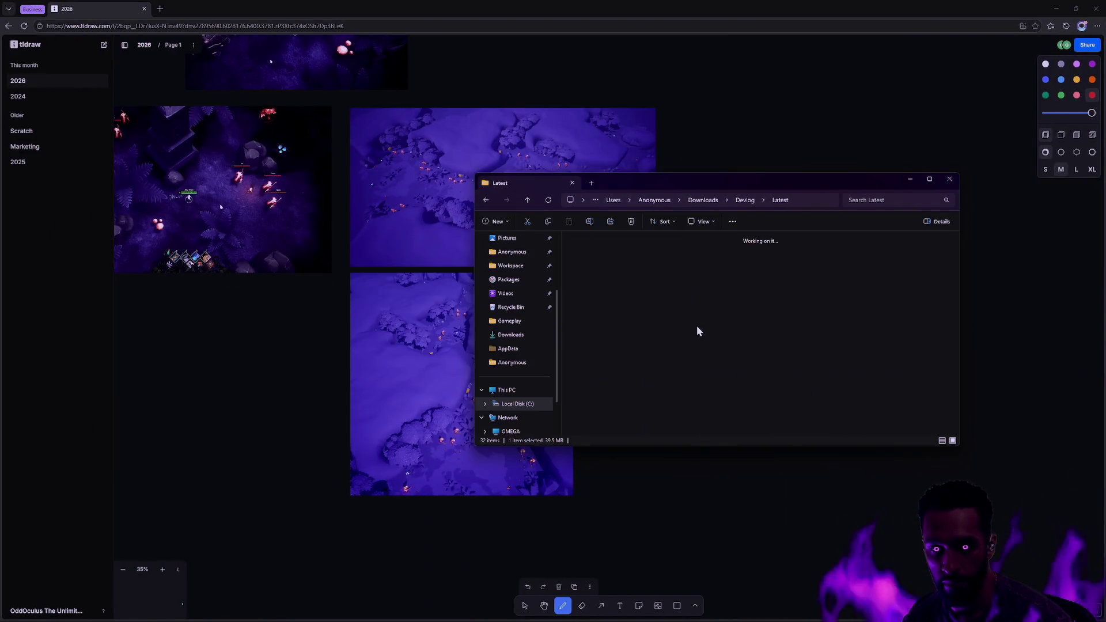
# - View Oddstone.Story.Circle.png maximized in Windows Photos, then close it
pyautogui.scroll(-1, 702, 335)
pyautogui.doubleClick(724, 385)
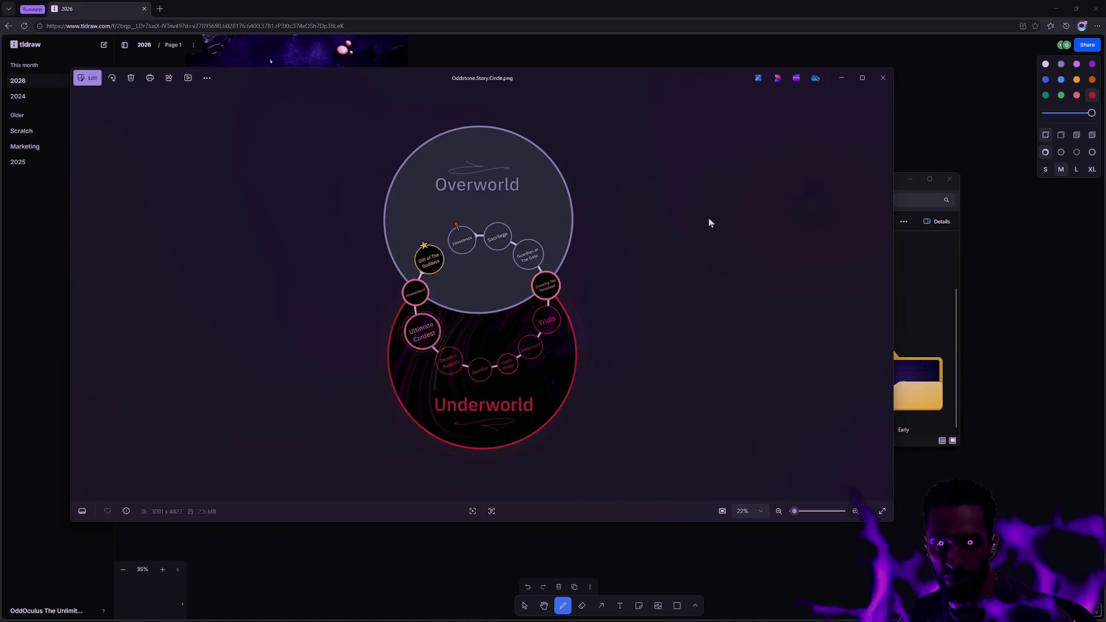
pyautogui.doubleClick(670, 78)
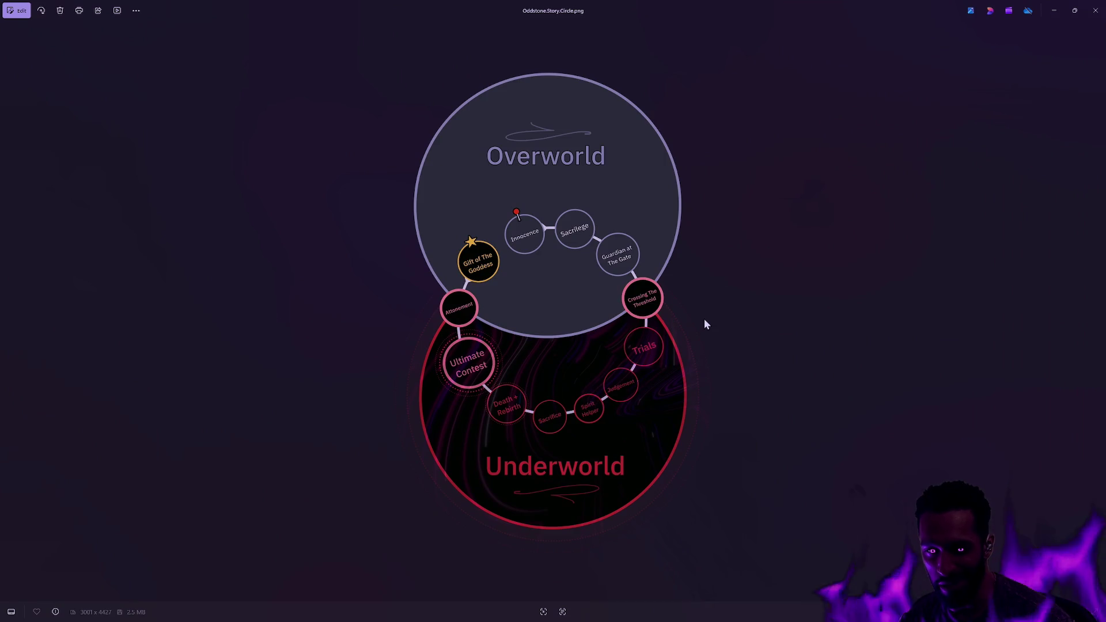
pyautogui.scroll(2, 705, 324)
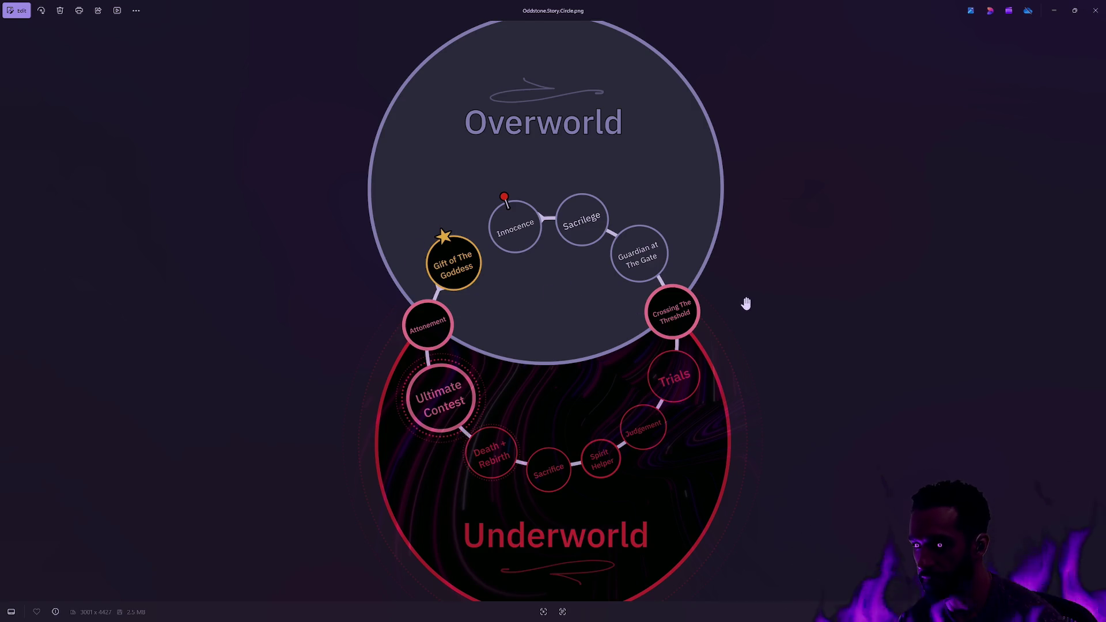
pyautogui.click(1095, 10)
# - Deselect the image file and drag the Explorer window down and left over the board
pyautogui.click(784, 261)
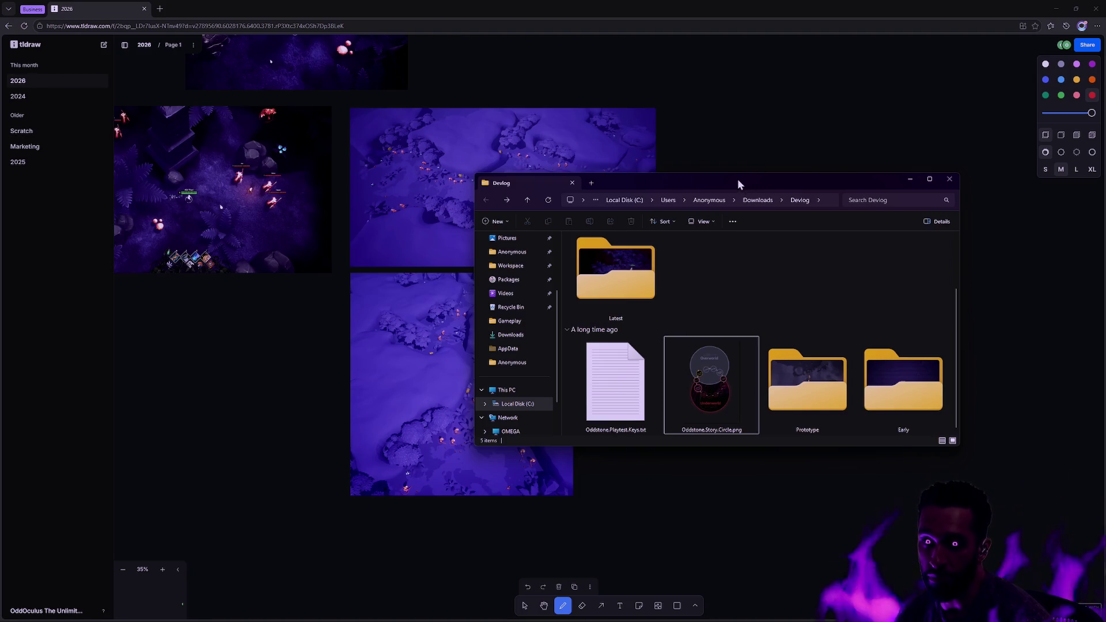
pyautogui.moveTo(737, 180); pyautogui.dragTo(743, 208)
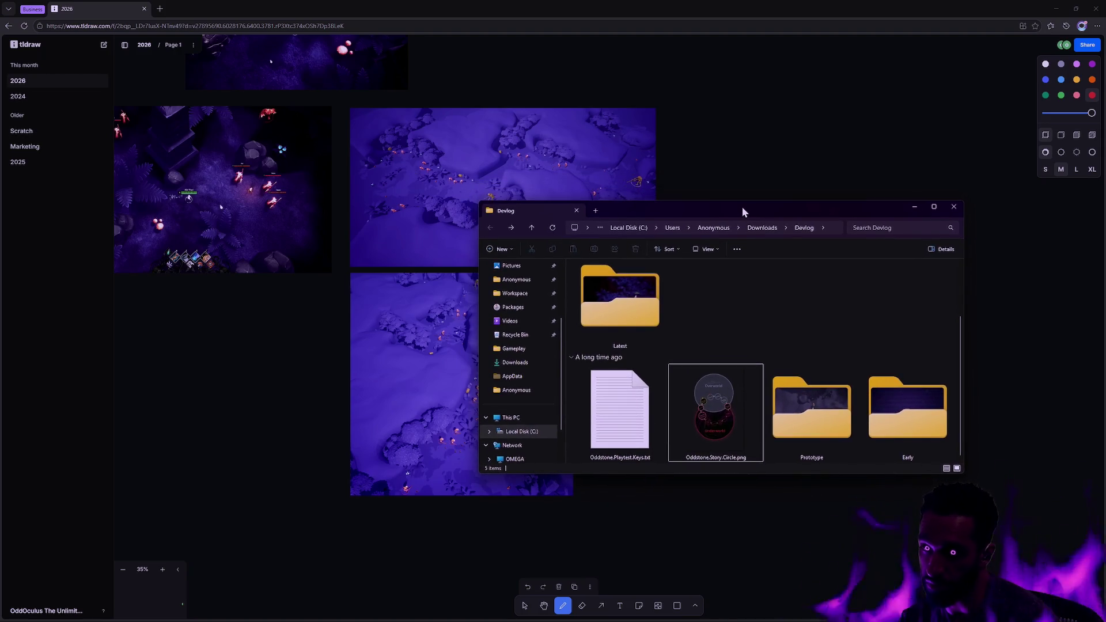
pyautogui.moveTo(742, 209)
pyautogui.mouseDown()
pyautogui.moveTo(737, 220)
pyautogui.moveTo(628, 219)
pyautogui.moveTo(678, 217)
pyautogui.mouseUp()
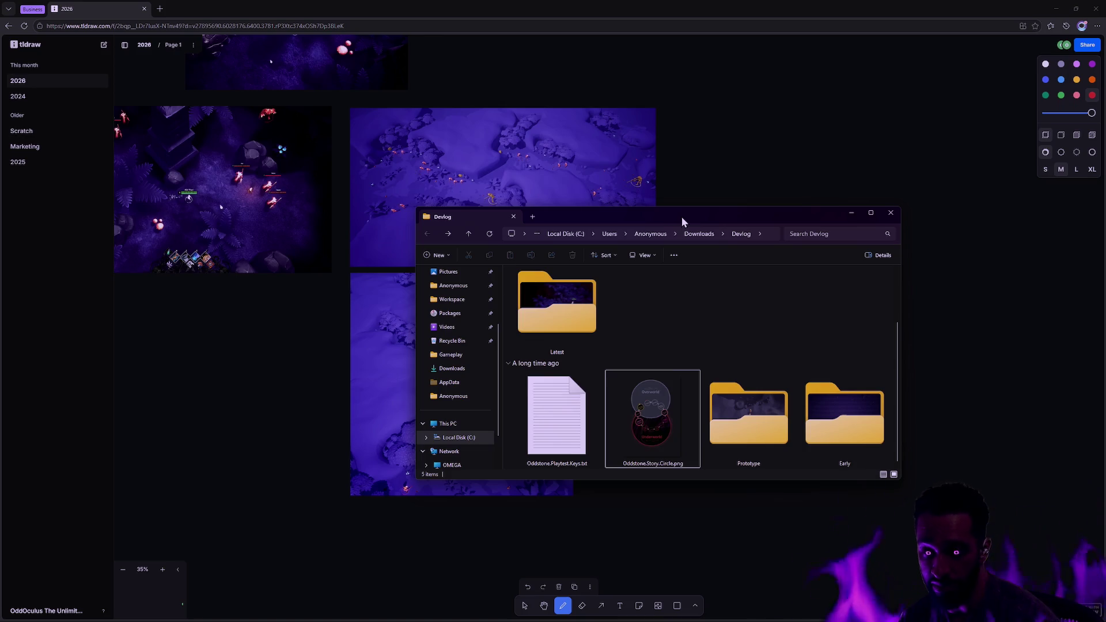
pyautogui.moveTo(670, 216); pyautogui.dragTo(628, 212)
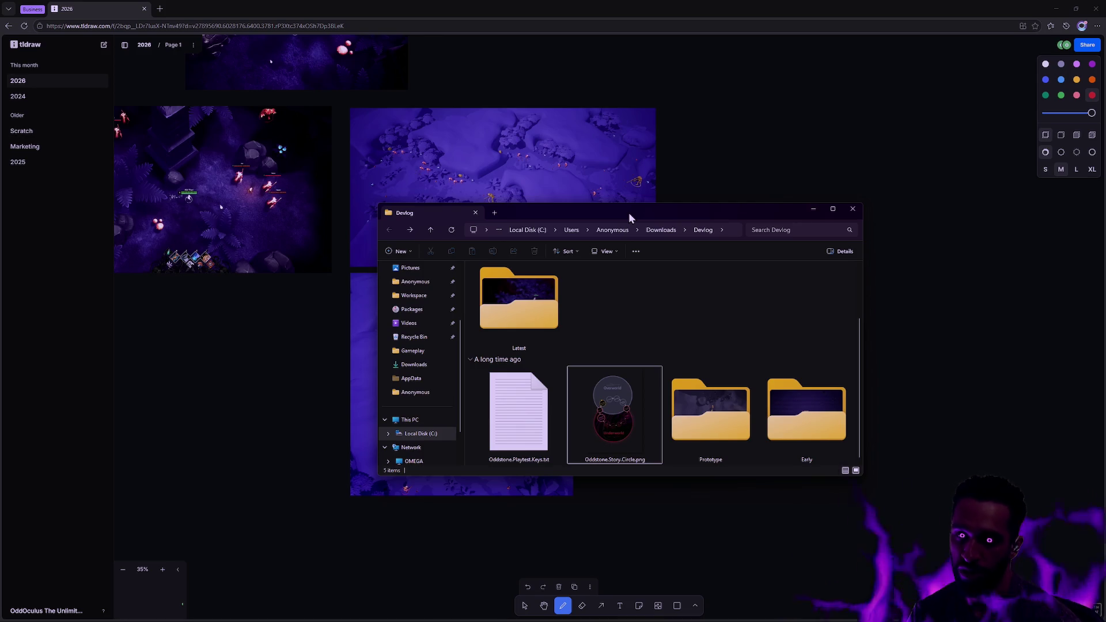
pyautogui.moveTo(649, 213); pyautogui.dragTo(645, 213)
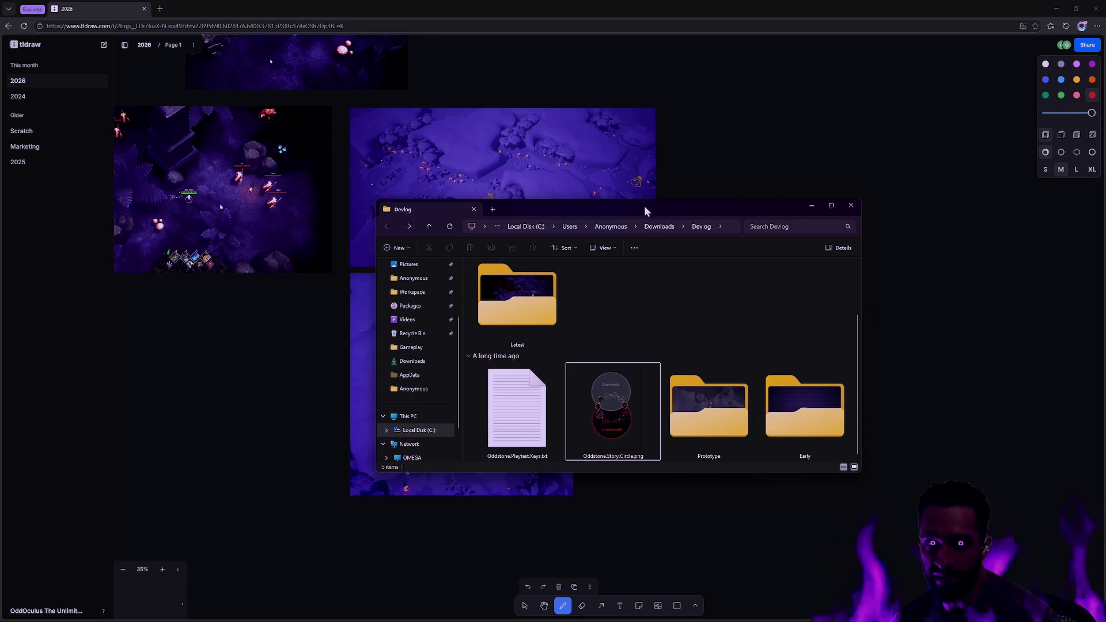
# - Drag the Devlog Explorer window higher up the screen
pyautogui.moveTo(654, 210); pyautogui.dragTo(648, 134)
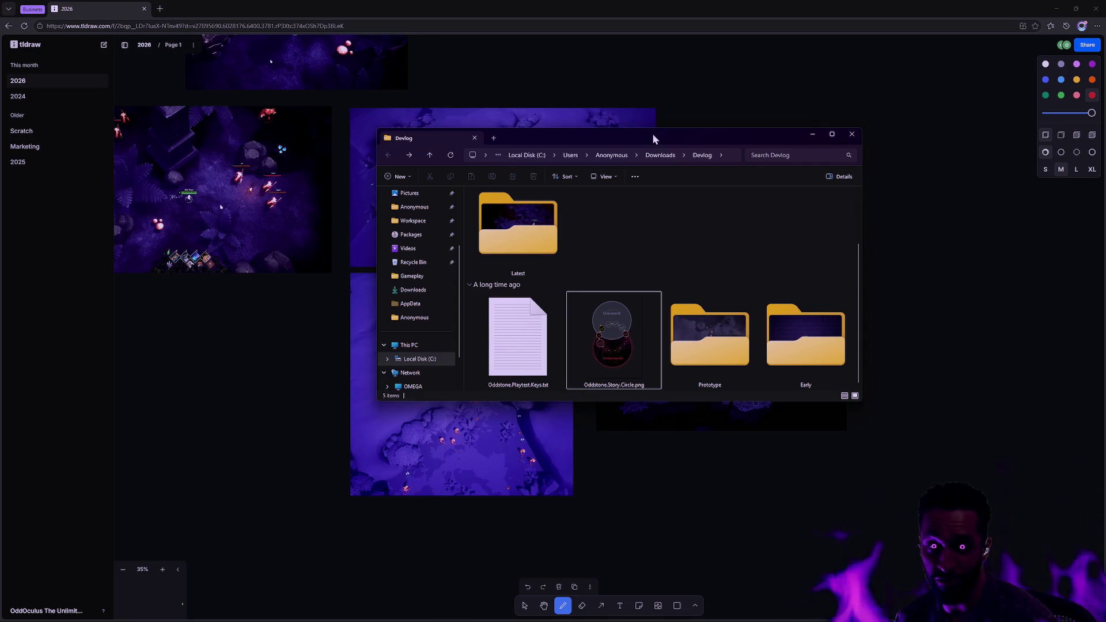
# - Nudge the Devlog window slightly right into its final position
pyautogui.moveTo(653, 136); pyautogui.dragTo(648, 137)
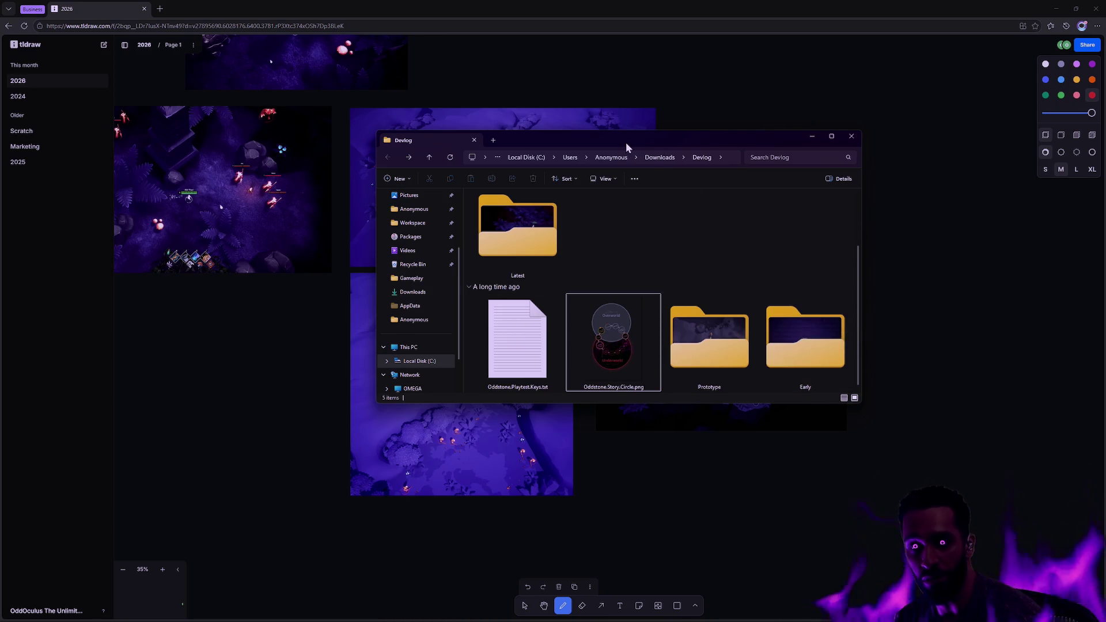
pyautogui.moveTo(619, 142); pyautogui.dragTo(623, 140)
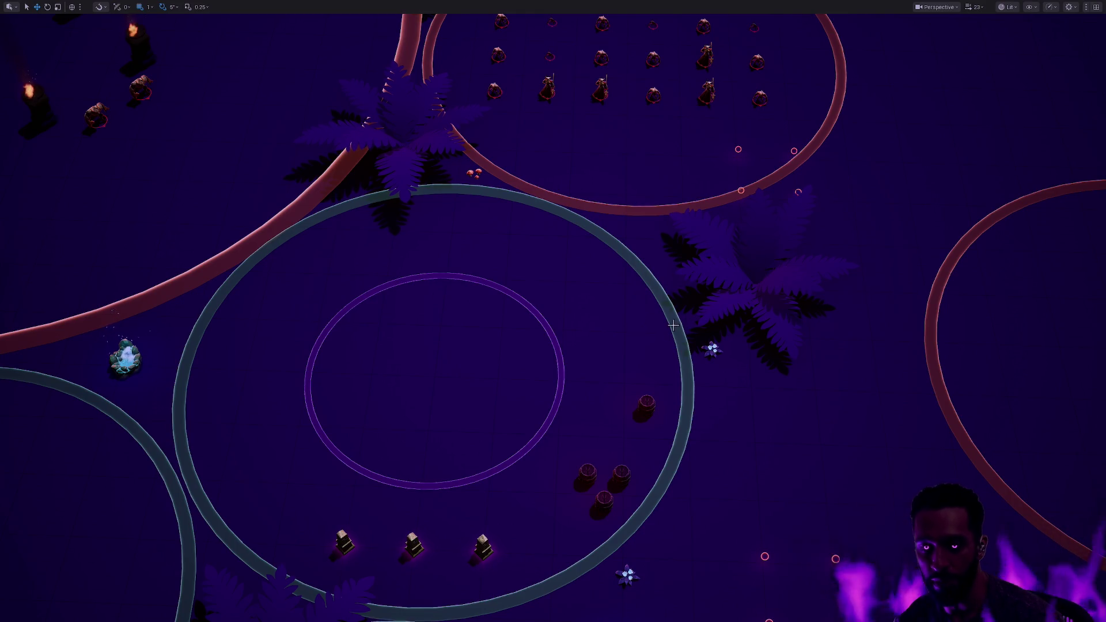
pyautogui.moveTo(671, 326)
pyautogui.mouseDown()
pyautogui.moveTo(846, 297)
pyautogui.moveTo(853, 455)
pyautogui.mouseUp()
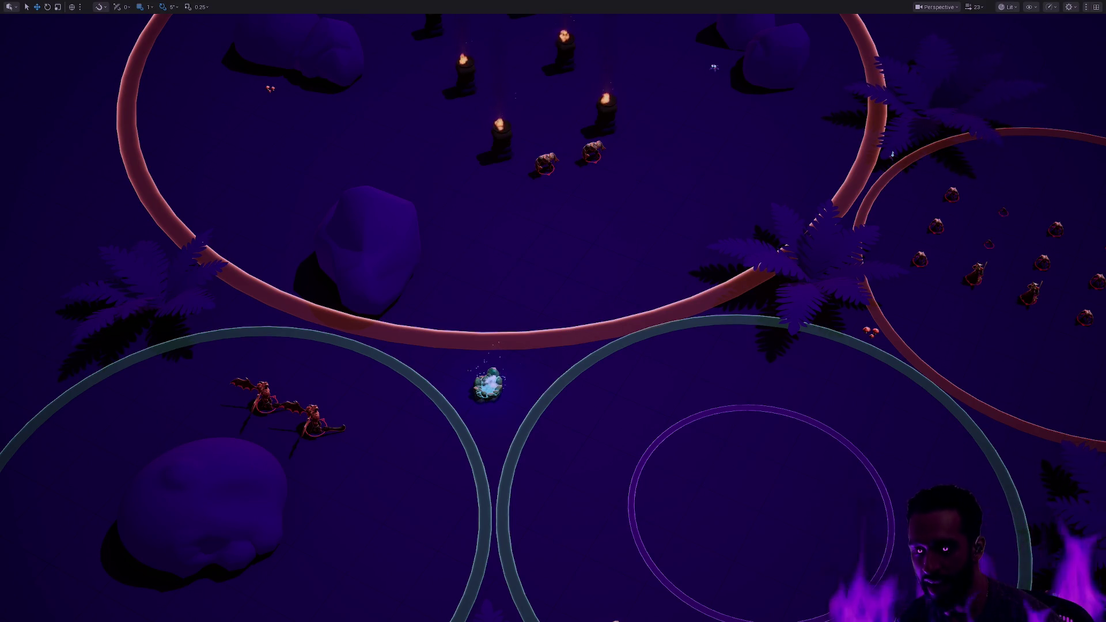
pyautogui.press('d')
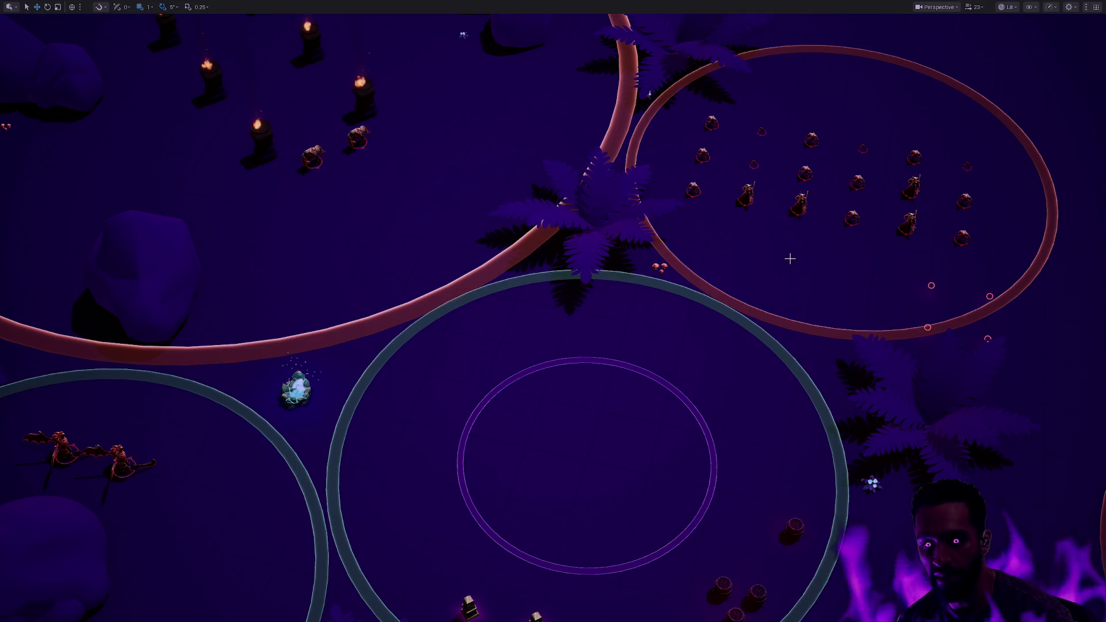
# - Zoom into the central ring arena and pan to frame its pillars and barrels
pyautogui.scroll(2, 790, 276)
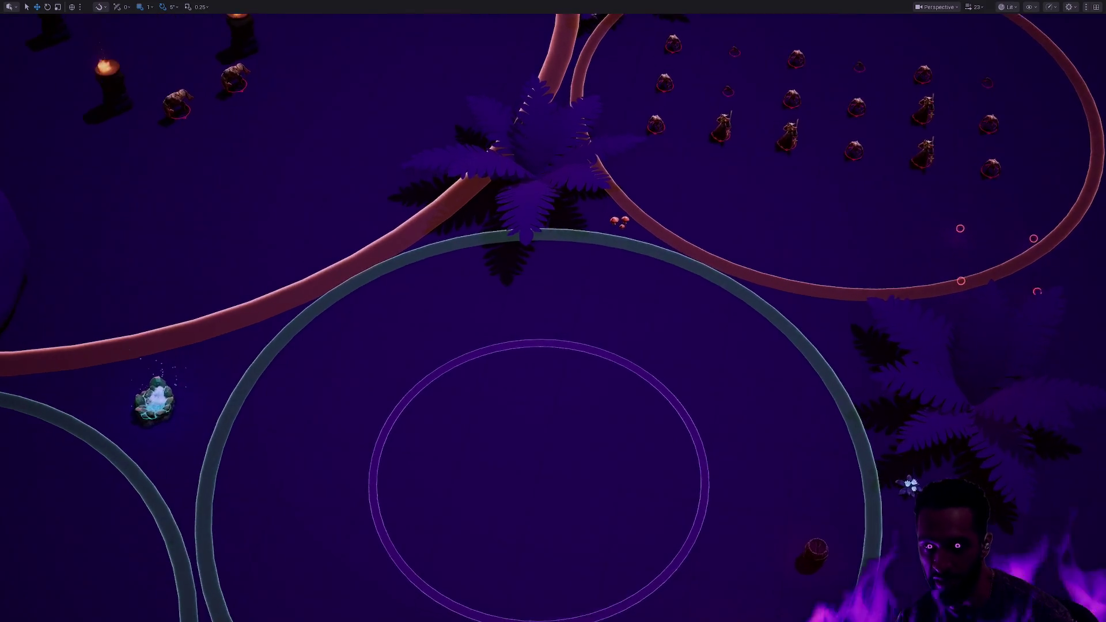
pyautogui.press('Down')
pyautogui.press('Left')
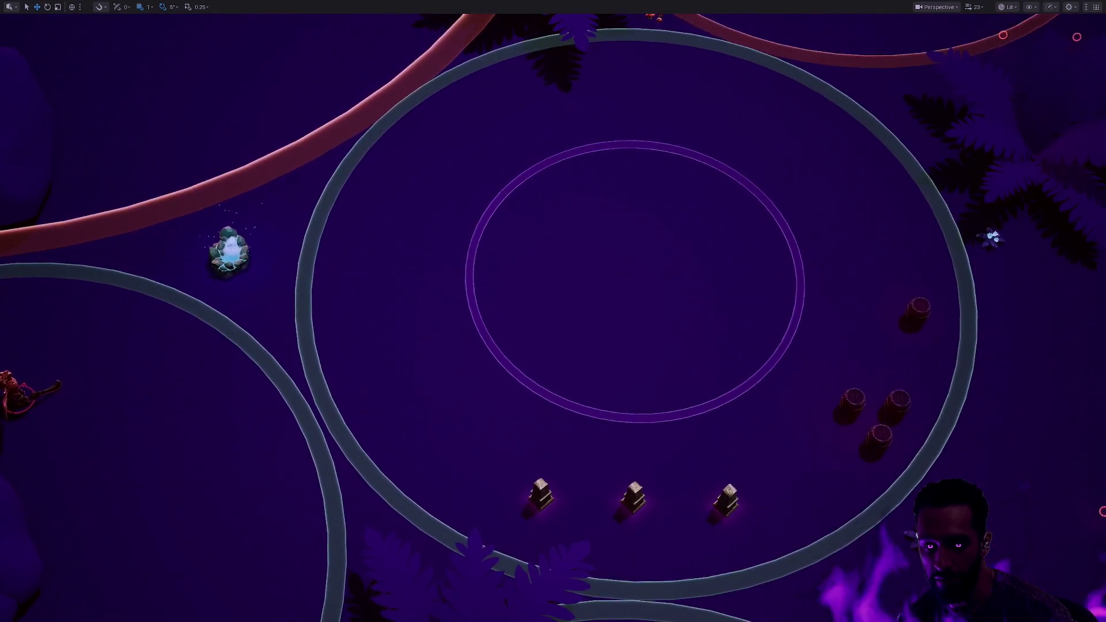
pyautogui.scroll(2, 785, 284)
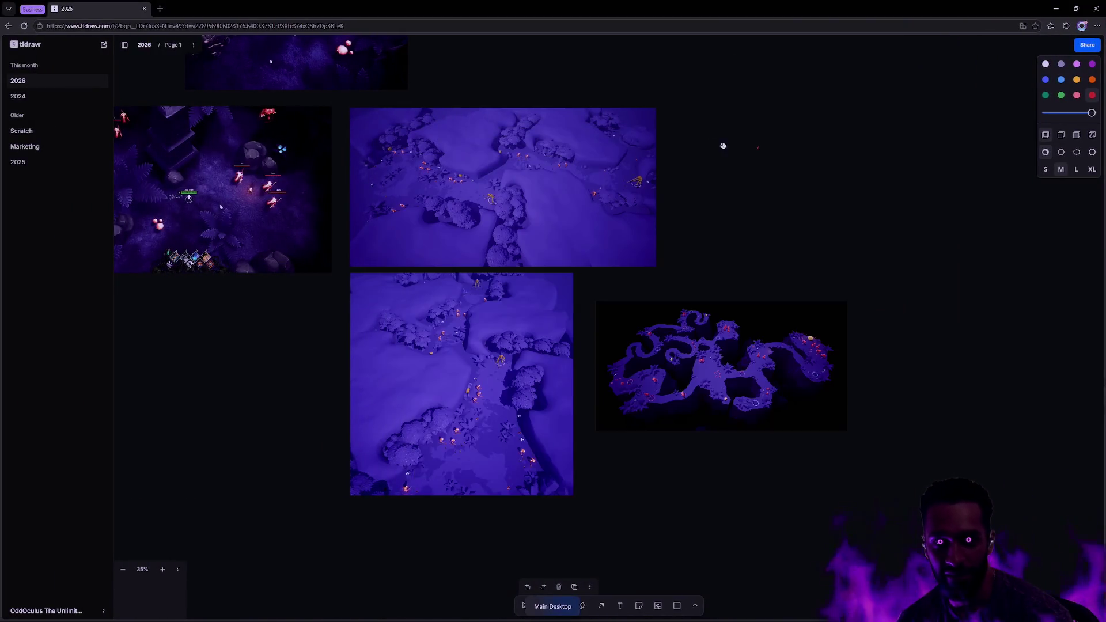
# - Return to the map image and zoom across the board's level screenshots
pyautogui.press('d')
pyautogui.scroll(5, 754, 358)
pyautogui.scroll(5, 755, 358)
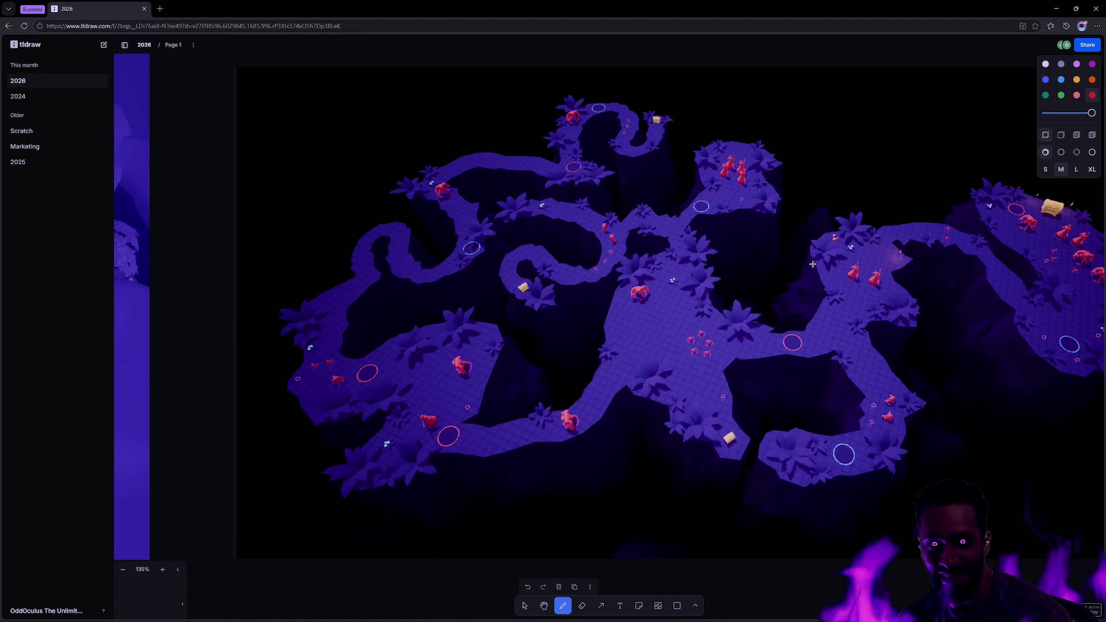
pyautogui.scroll(-5, 811, 264)
pyautogui.hscroll(-10, 475, 213)
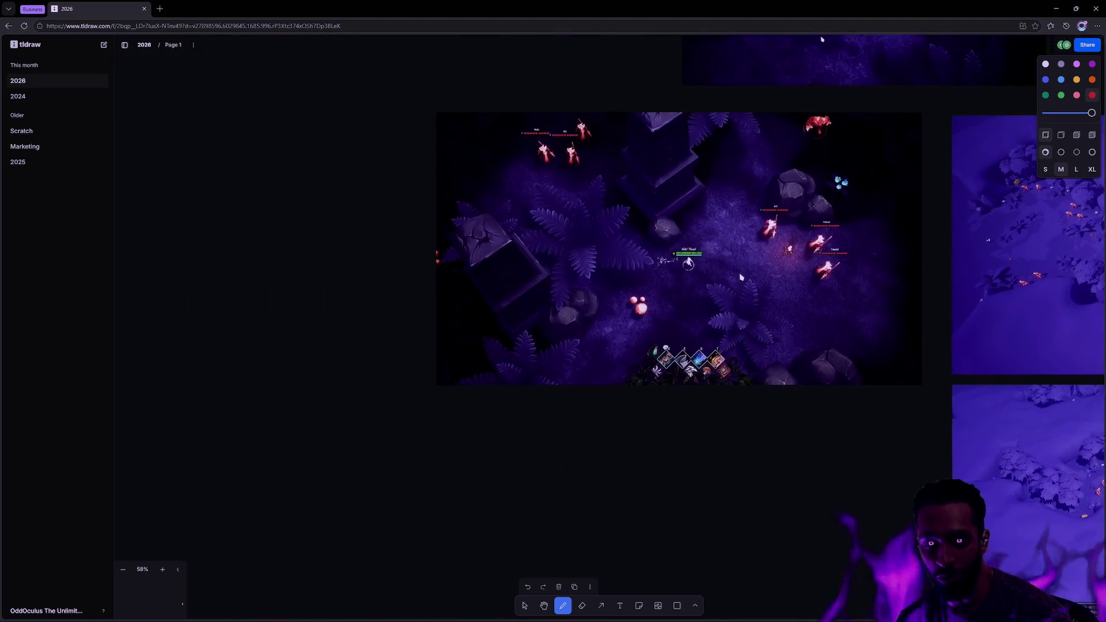
pyautogui.scroll(3, 660, 284)
pyautogui.hscroll(3, 660, 284)
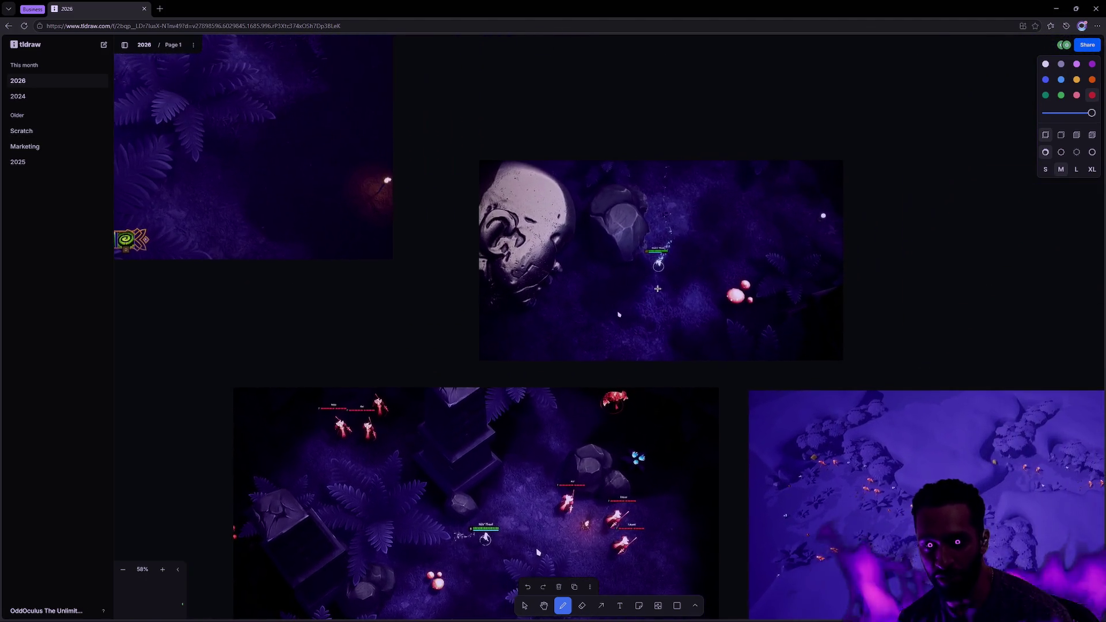
pyautogui.scroll(5, 660, 285)
pyautogui.hscroll(-15, 726, 264)
pyautogui.scroll(5, 726, 265)
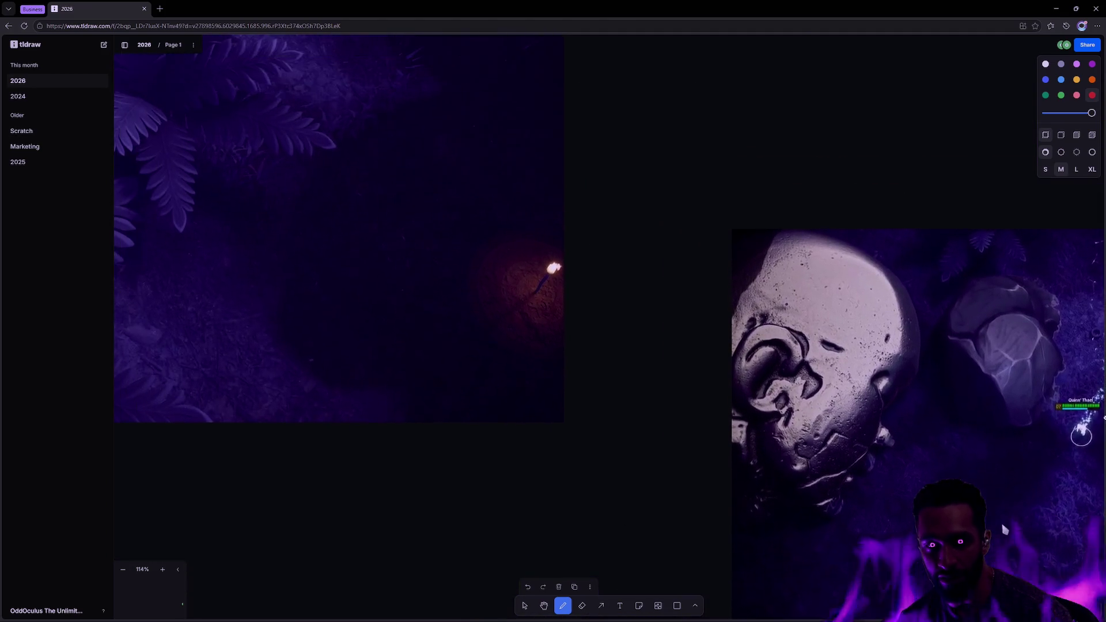
# - Settle on the fern battle screenshot at 114%, then bring the gameplay video window forward
pyautogui.hscroll(15, 593, 259)
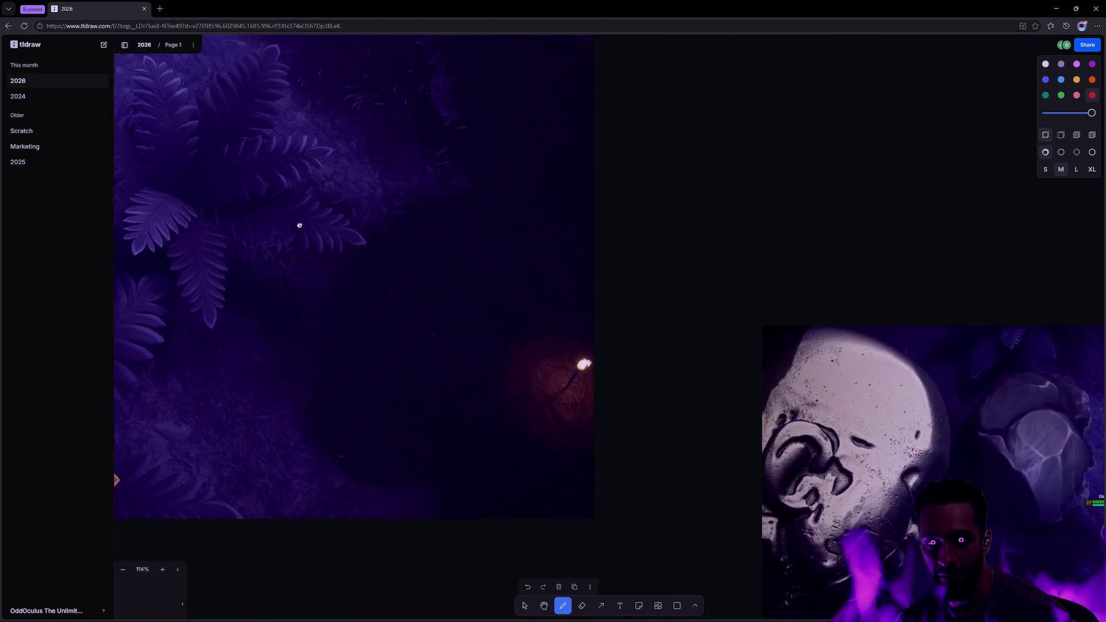
pyautogui.scroll(-5, 593, 259)
pyautogui.scroll(-10, 593, 259)
pyautogui.hscroll(-5, 593, 259)
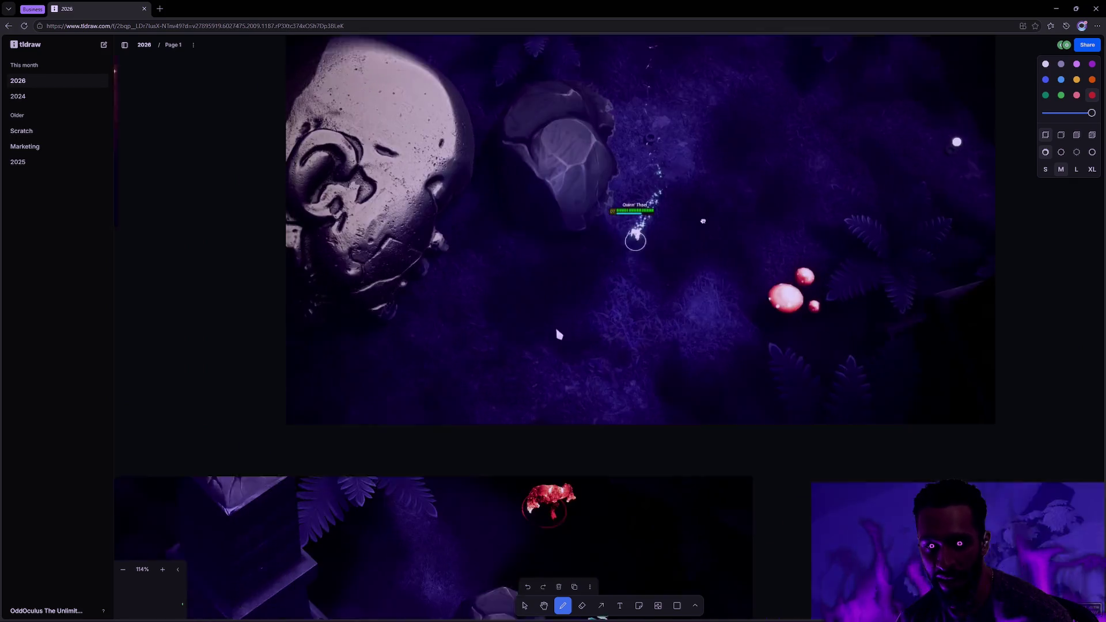
pyautogui.scroll(3, 698, 253)
pyautogui.hscroll(2, 698, 253)
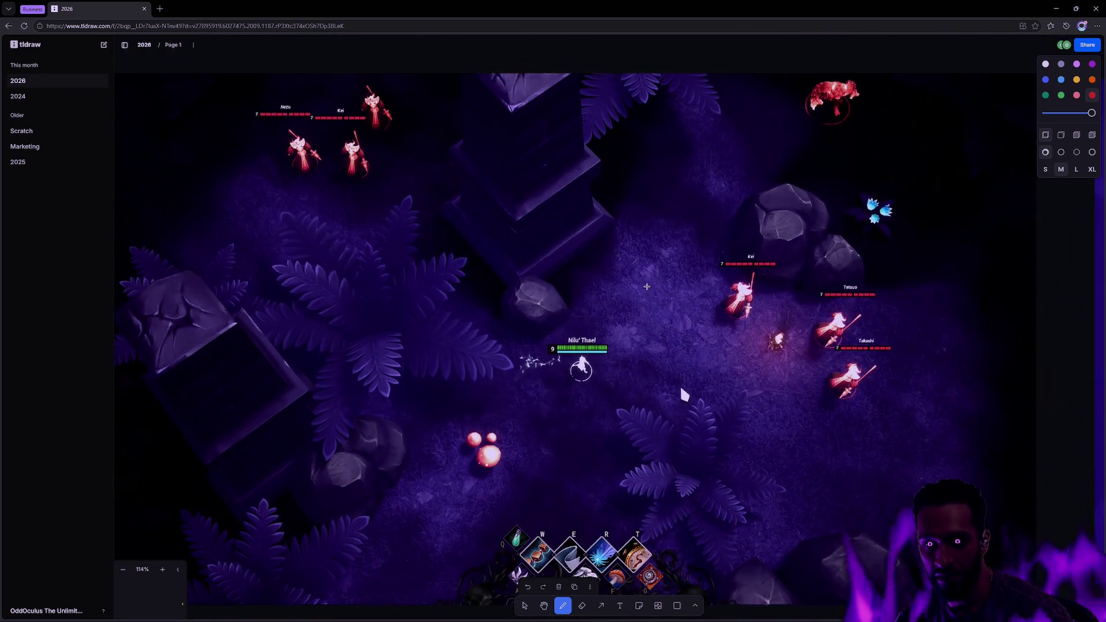
pyautogui.hscroll(5, 645, 285)
pyautogui.scroll(-1, 646, 285)
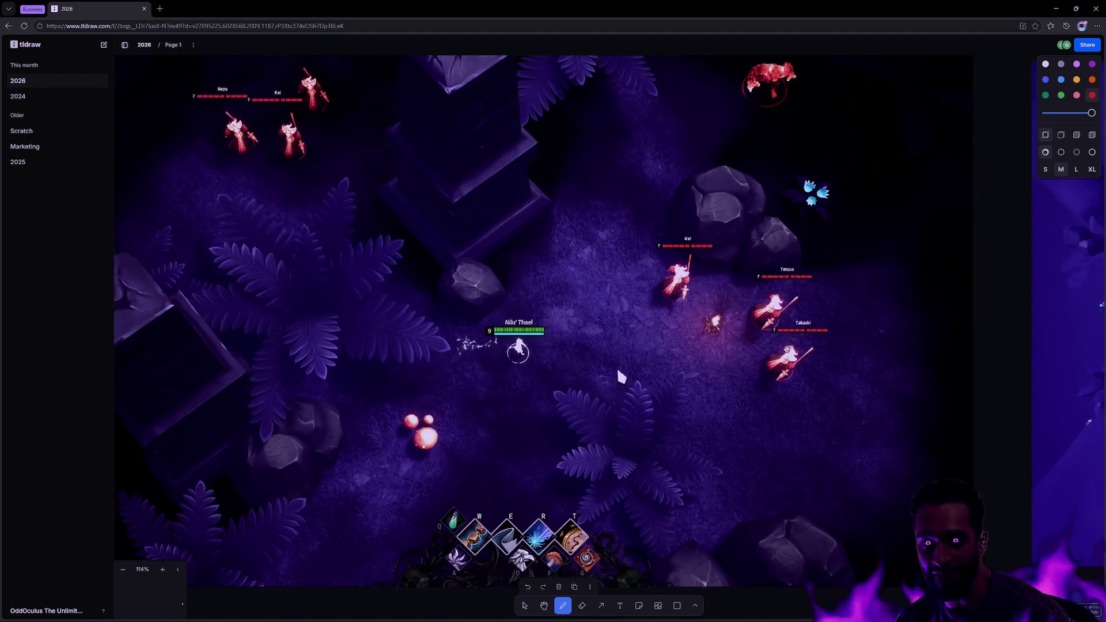
pyautogui.hotkey('alt', 'Tab')
pyautogui.click(629, 342)
# - Rewind and play the Oddstone.Druid.Dash clip from the start, then return to it
pyautogui.click(522, 602)
pyautogui.click(548, 601)
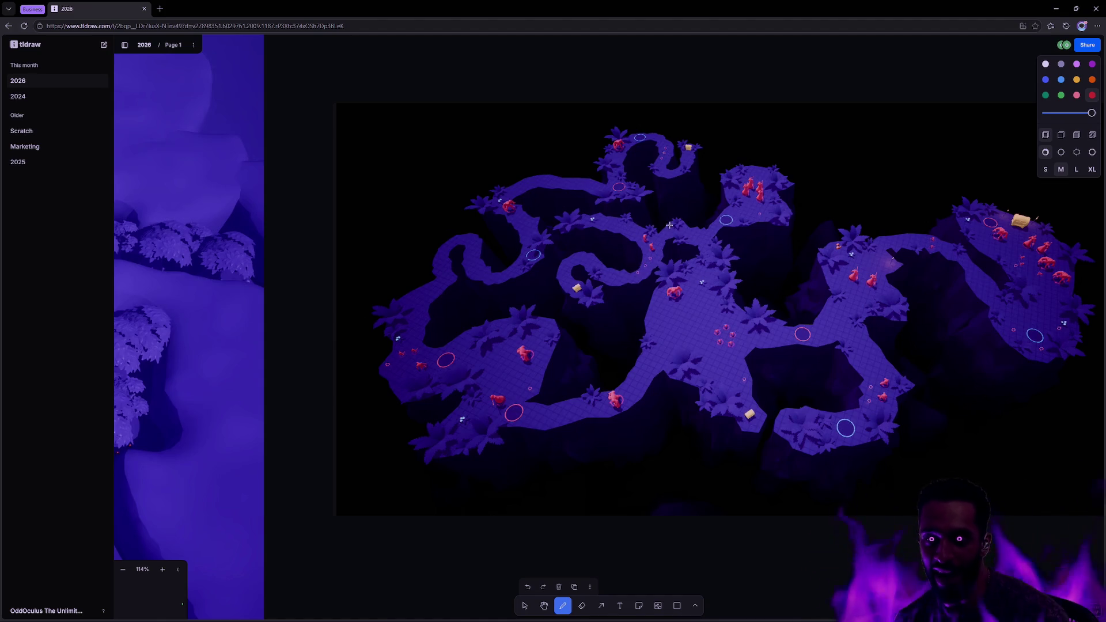
pyautogui.hotkey('alt', 'Tab')
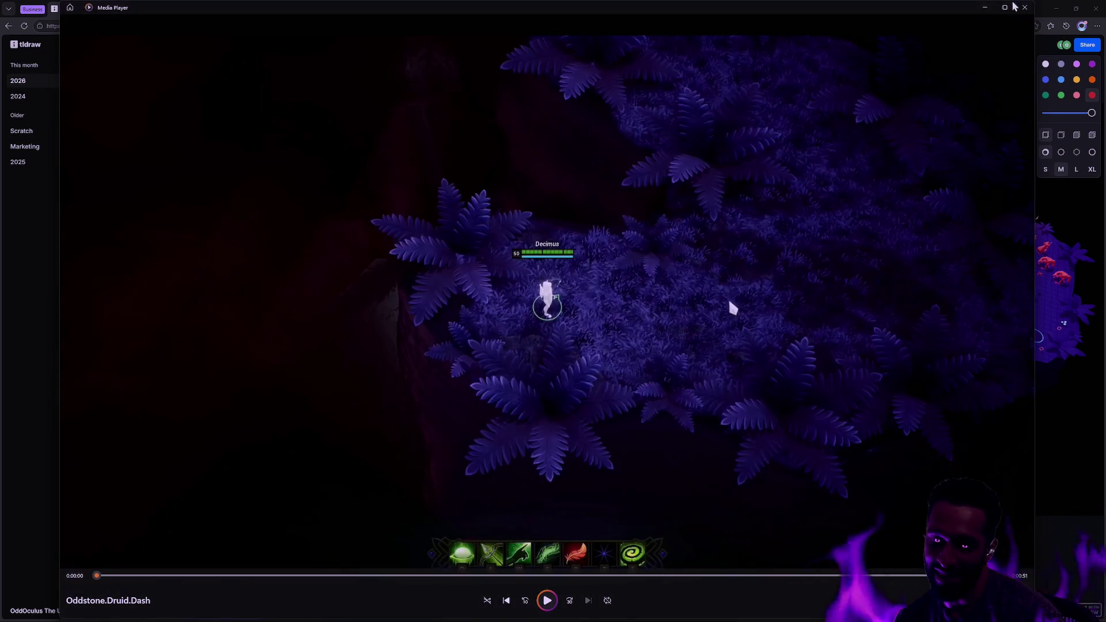
# - Close the gameplay clip, recentre the map image, and switch to the Devlog folder
pyautogui.click(1023, 12)
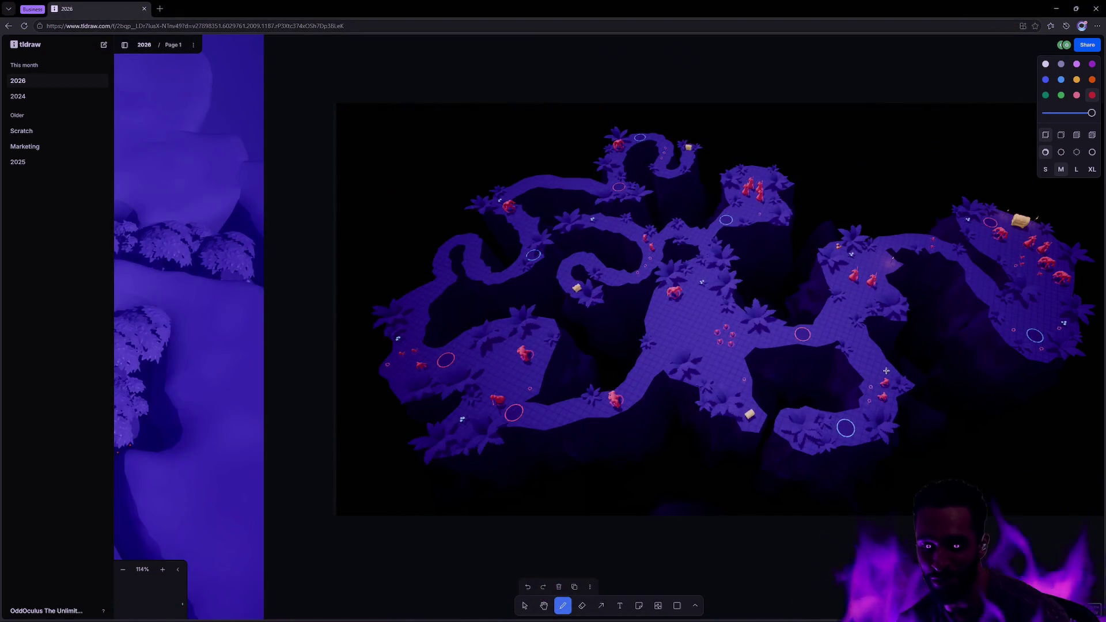
pyautogui.moveTo(914, 369)
pyautogui.mouseDown()
pyautogui.moveTo(743, 375)
pyautogui.moveTo(830, 369)
pyautogui.mouseUp()
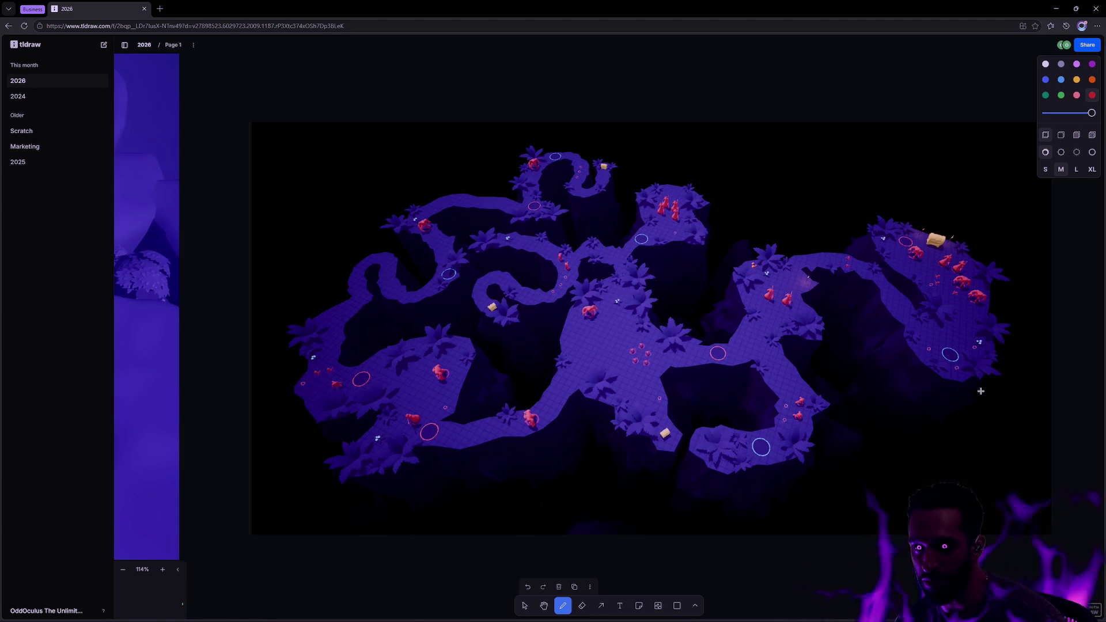
pyautogui.press('ctrl+super+Right')
pyautogui.press('ctrl+super+Left')
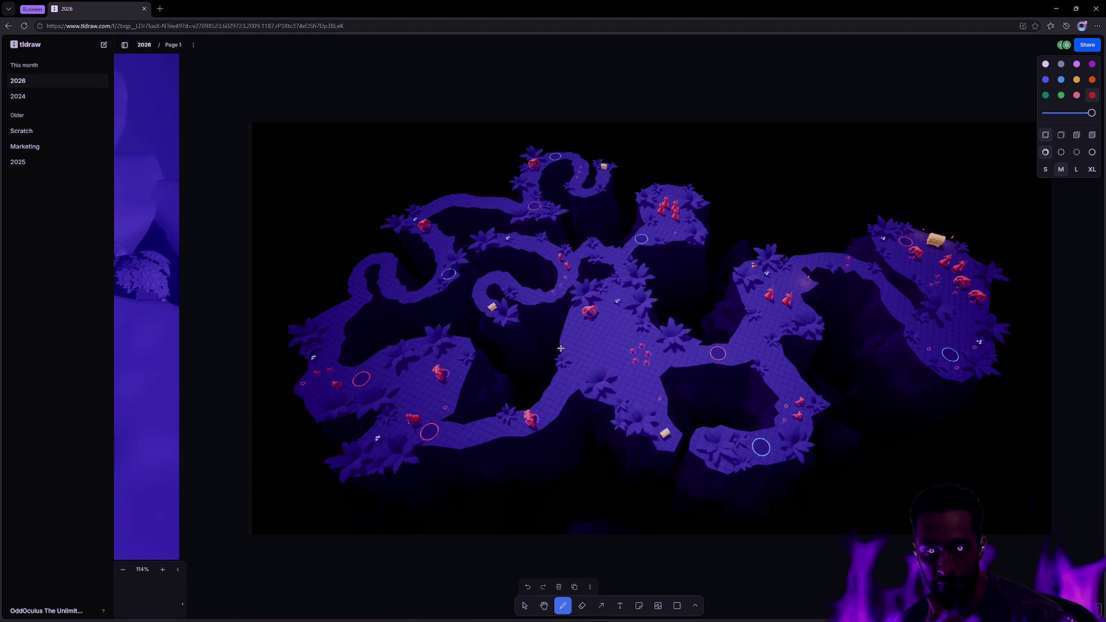
pyautogui.hotkey('alt', 'Tab')
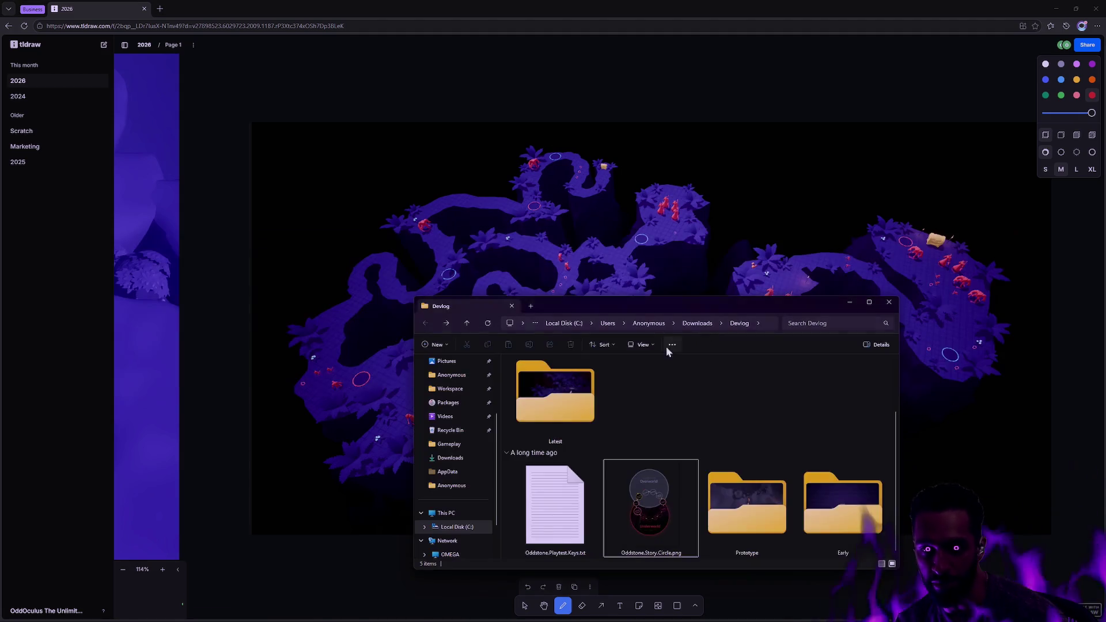
# - Open the Latest folder and play Oddstone.Druid.Dash.mp4 in Media Player
pyautogui.hotkey('alt', 'Tab')
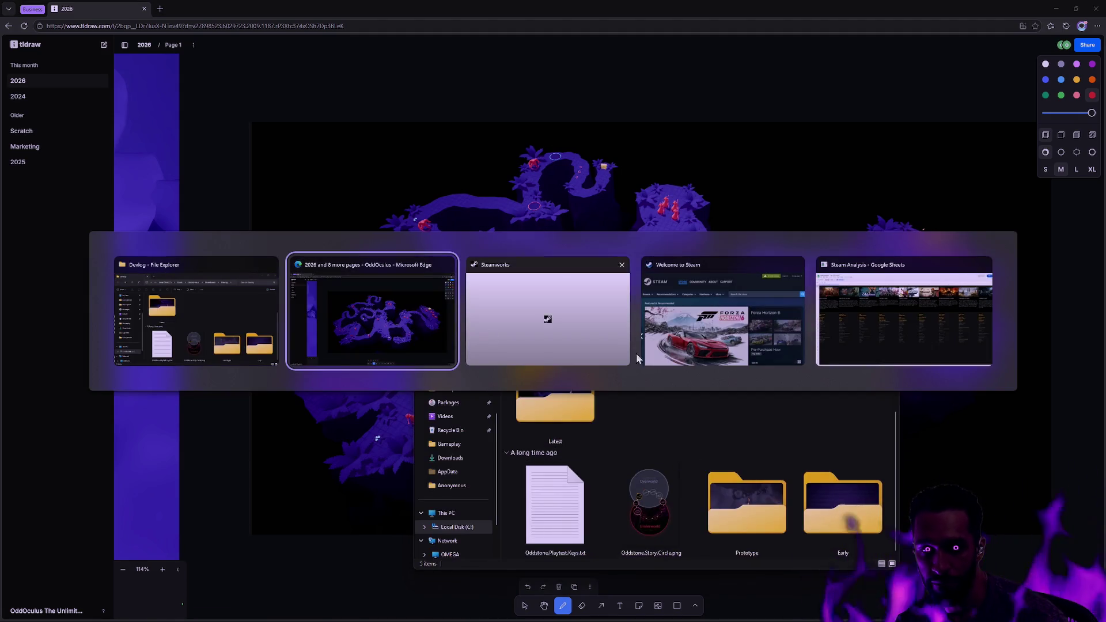
pyautogui.doubleClick(586, 434)
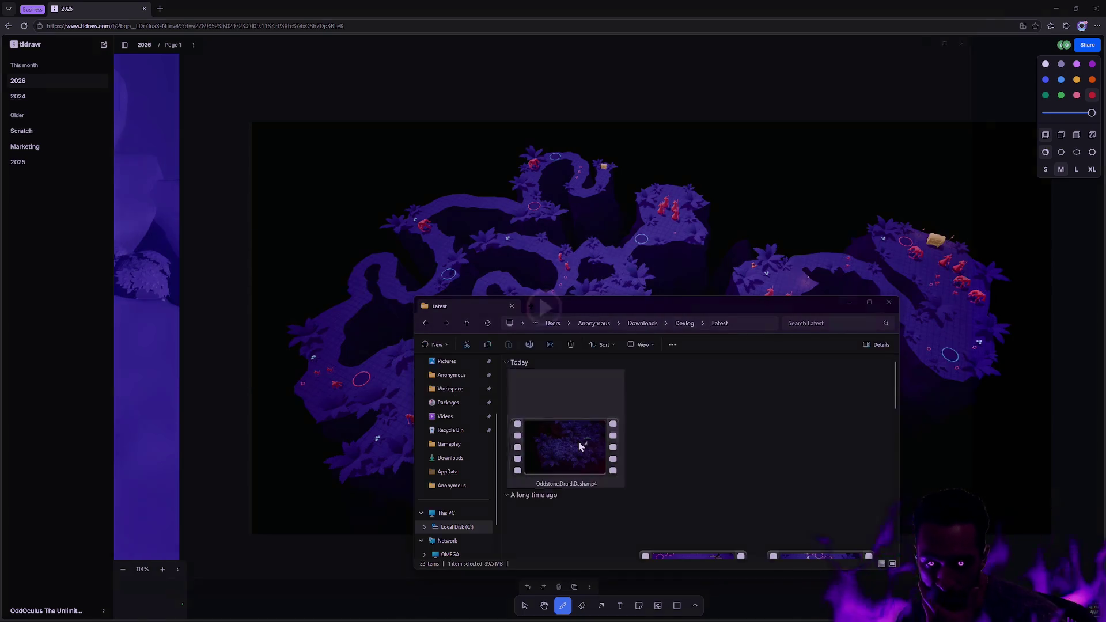
pyautogui.doubleClick(578, 440)
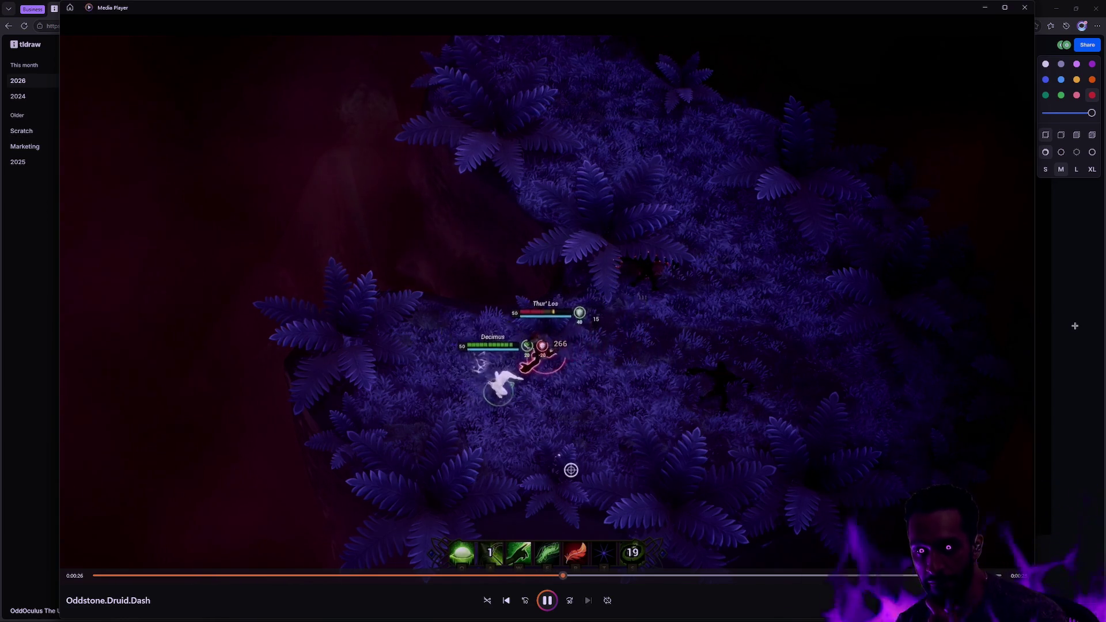
# - Close the Oddstone.Druid.Dash clip with Alt+F4
pyautogui.hotkey('alt', 'F4')
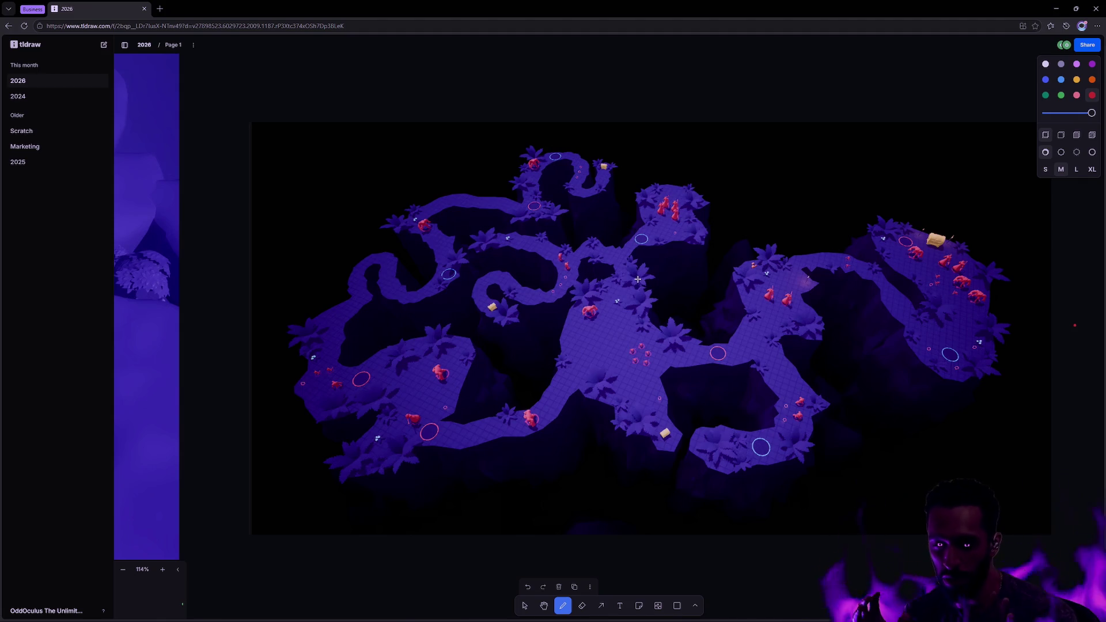
# - Select the dark overview map image and drag it below the screenshot cluster
pyautogui.scroll(-15, 657, 270)
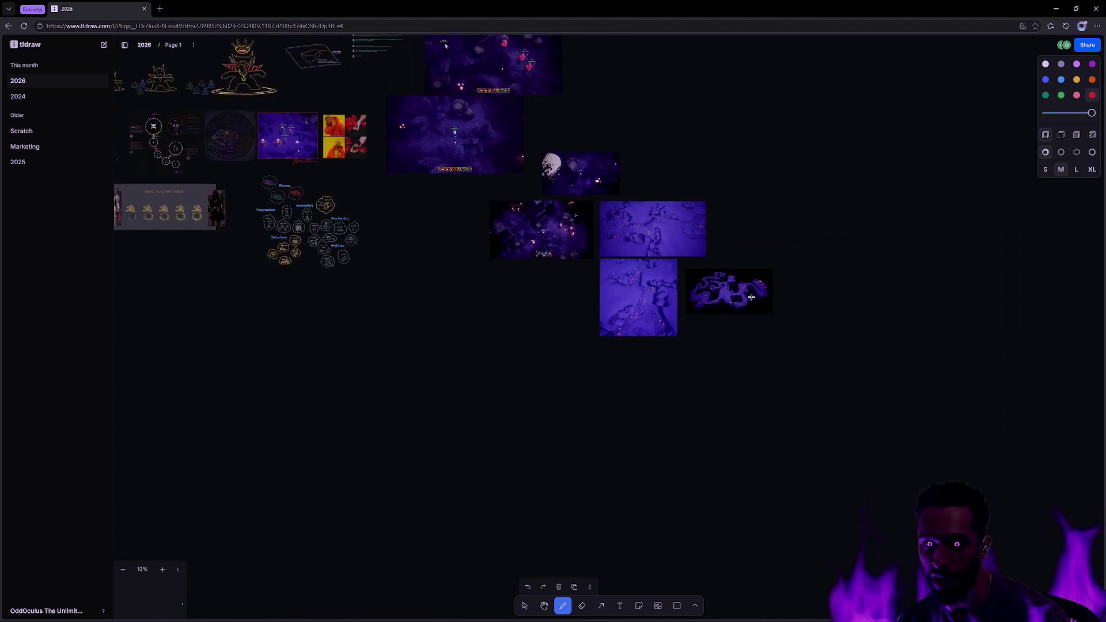
pyautogui.press('v')
pyautogui.click(740, 294)
pyautogui.moveTo(740, 294)
pyautogui.mouseDown()
pyautogui.moveTo(493, 404)
pyautogui.moveTo(484, 436)
pyautogui.moveTo(463, 438)
pyautogui.mouseUp()
pyautogui.scroll(-3, 493, 405)
pyautogui.click(471, 447)
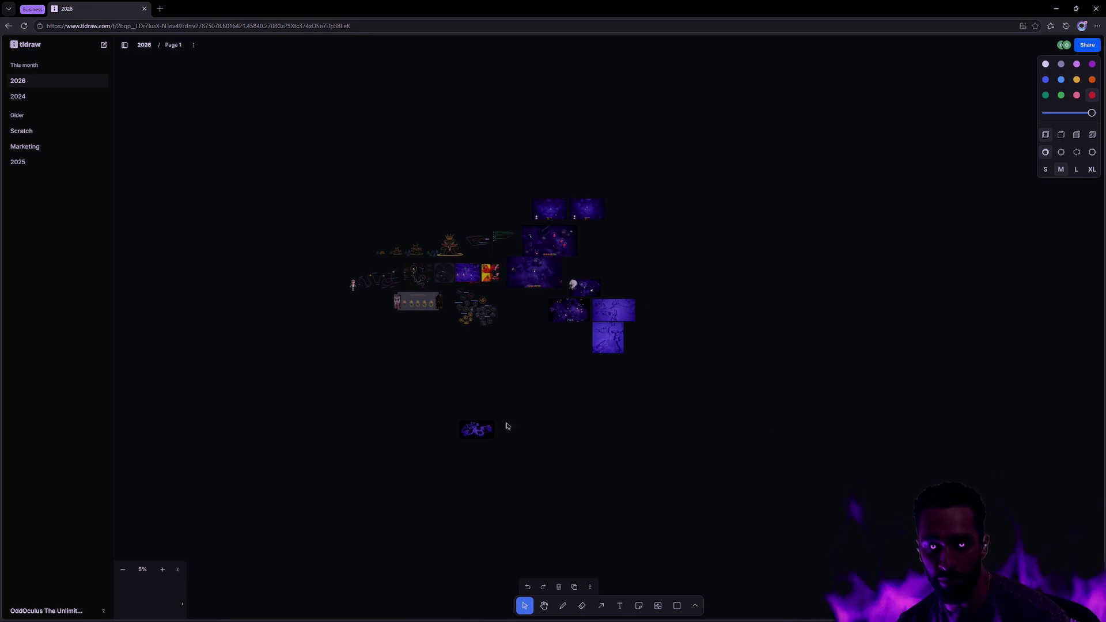
# - Place the map image beside the tall purple terrain screenshot and look over the result
pyautogui.click(484, 431)
pyautogui.scroll(6, 494, 437)
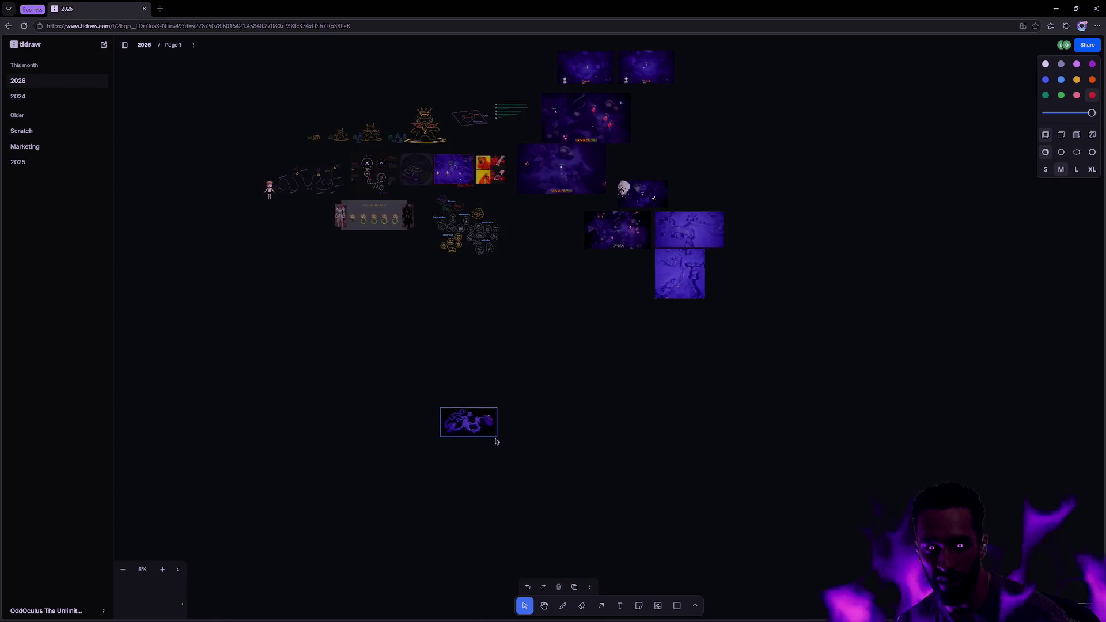
pyautogui.moveTo(576, 369)
pyautogui.mouseDown()
pyautogui.moveTo(950, 208)
pyautogui.moveTo(716, 455)
pyautogui.mouseUp()
pyautogui.moveTo(618, 474)
pyautogui.mouseDown()
pyautogui.moveTo(940, 281)
pyautogui.moveTo(896, 281)
pyautogui.moveTo(877, 267)
pyautogui.mouseUp()
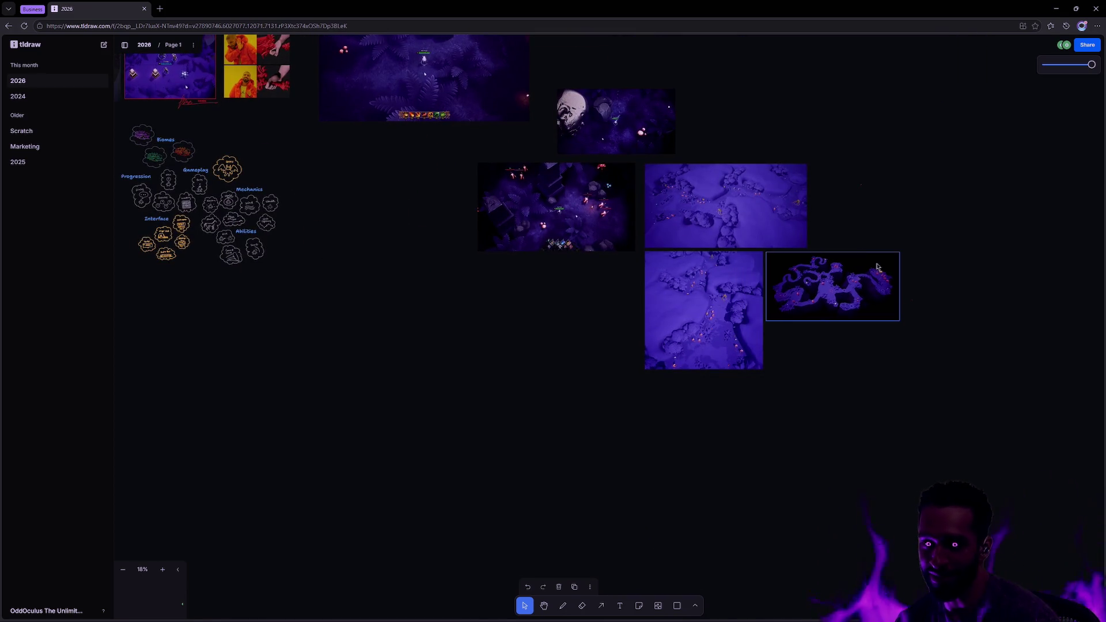
pyautogui.click(936, 236)
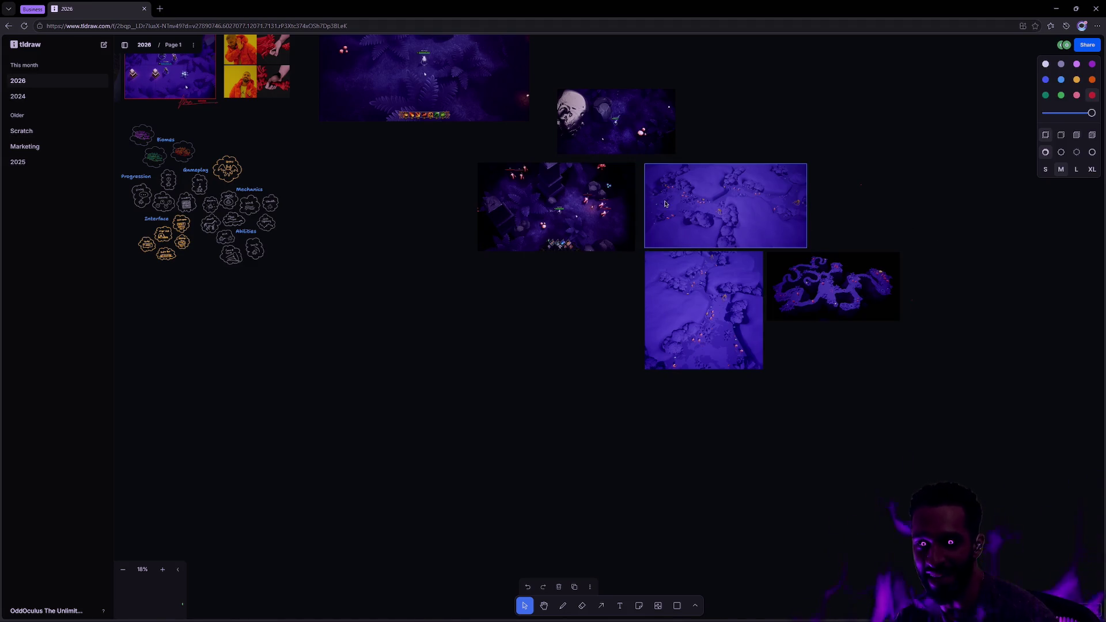
pyautogui.scroll(5, 752, 310)
pyautogui.scroll(-5, 751, 310)
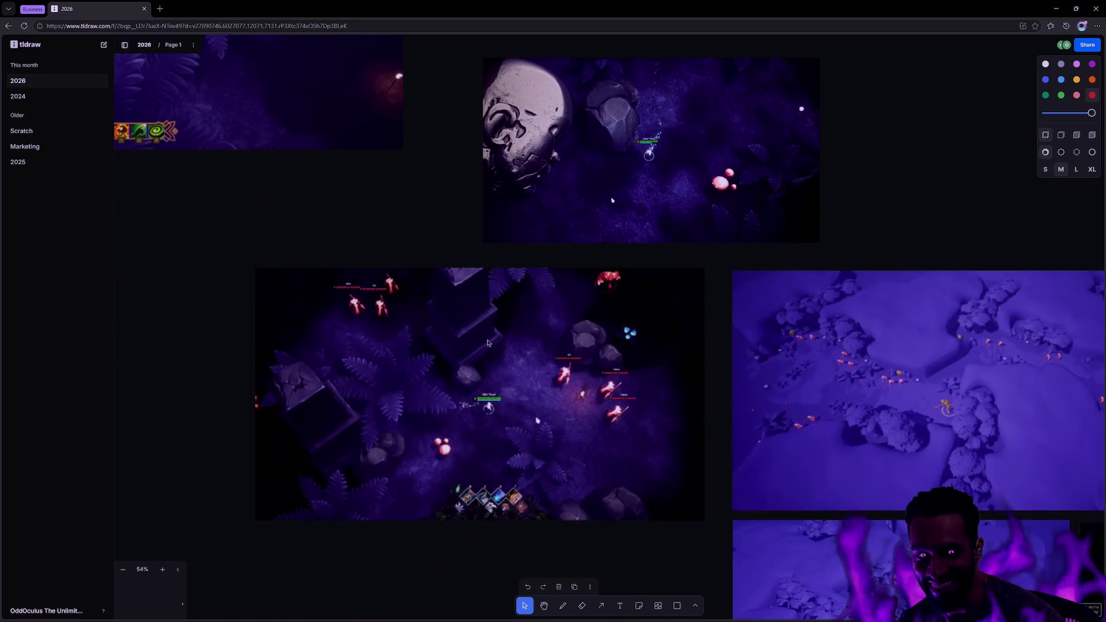
pyautogui.hscroll(6, 720, 310)
pyautogui.scroll(-2, 685, 310)
pyautogui.hscroll(3, 686, 309)
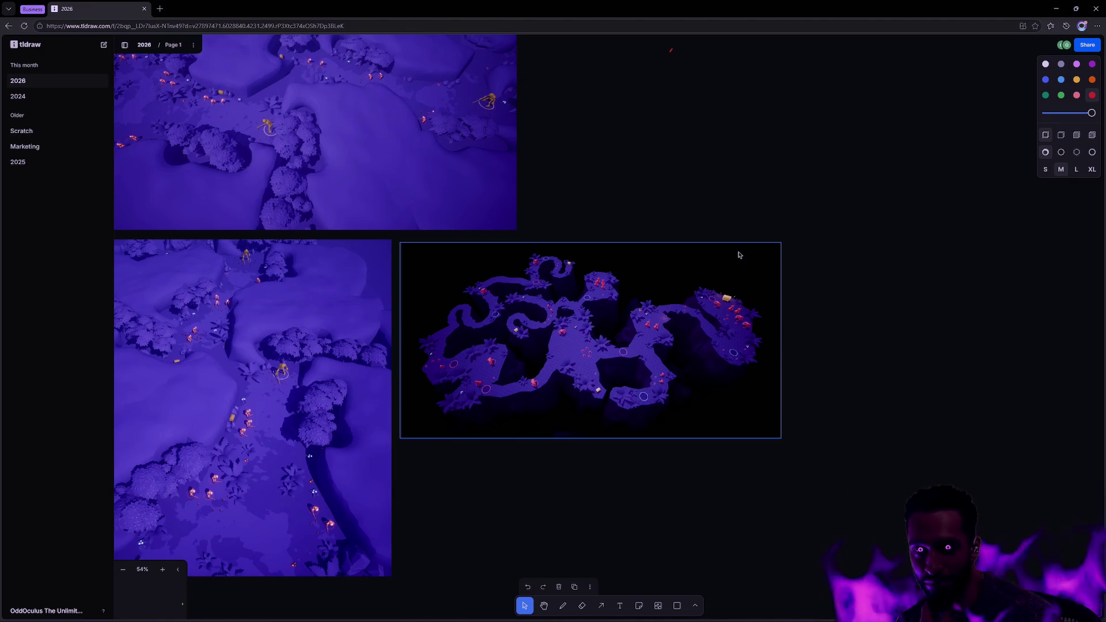
pyautogui.scroll(3, 772, 209)
pyautogui.hscroll(-4, 772, 210)
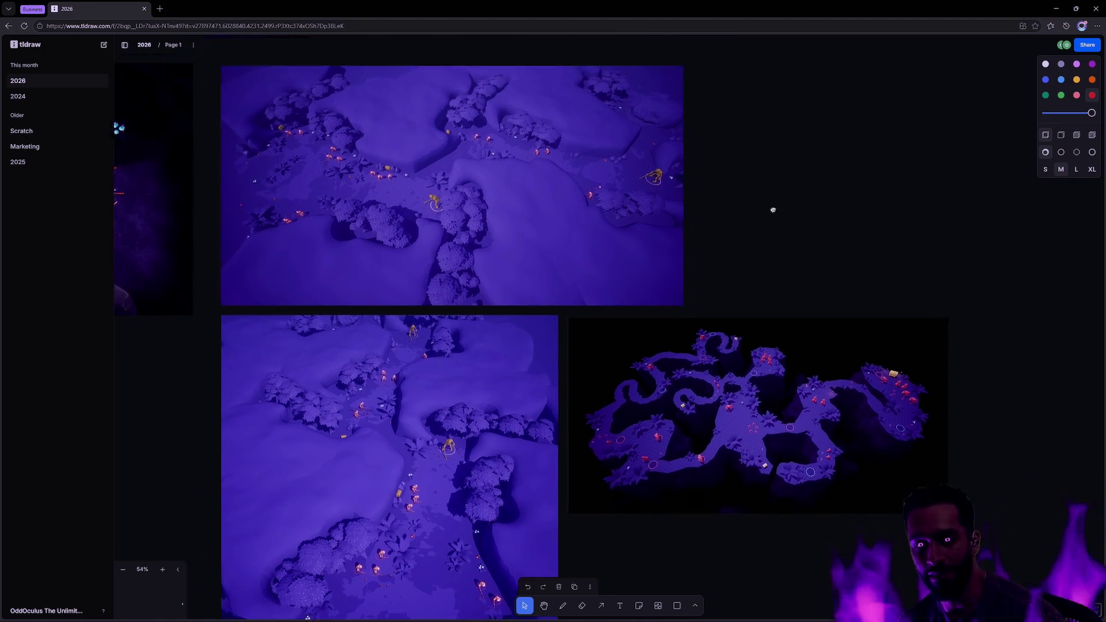
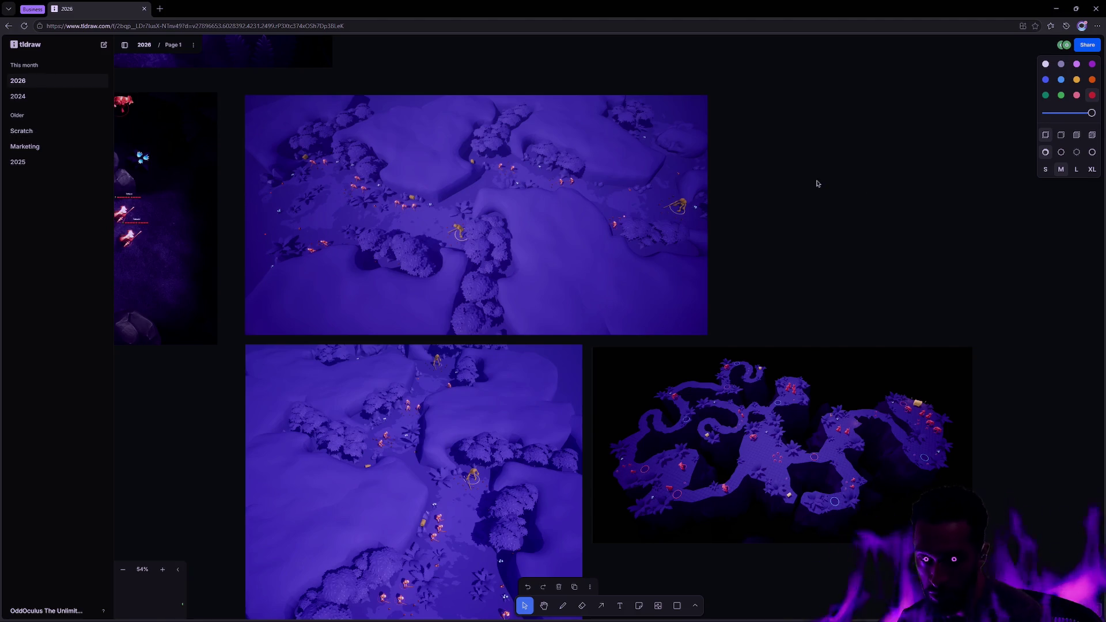
# - Select and then deselect the map screenshot on the tldraw board
pyautogui.scroll(-2, 984, 263)
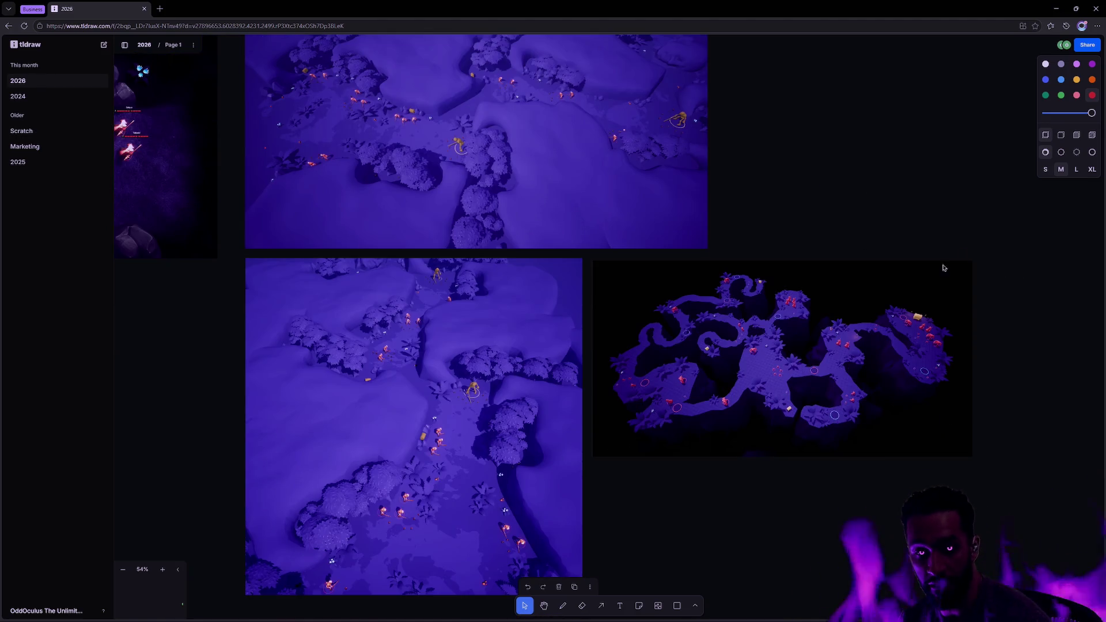
pyautogui.scroll(1, 627, 322)
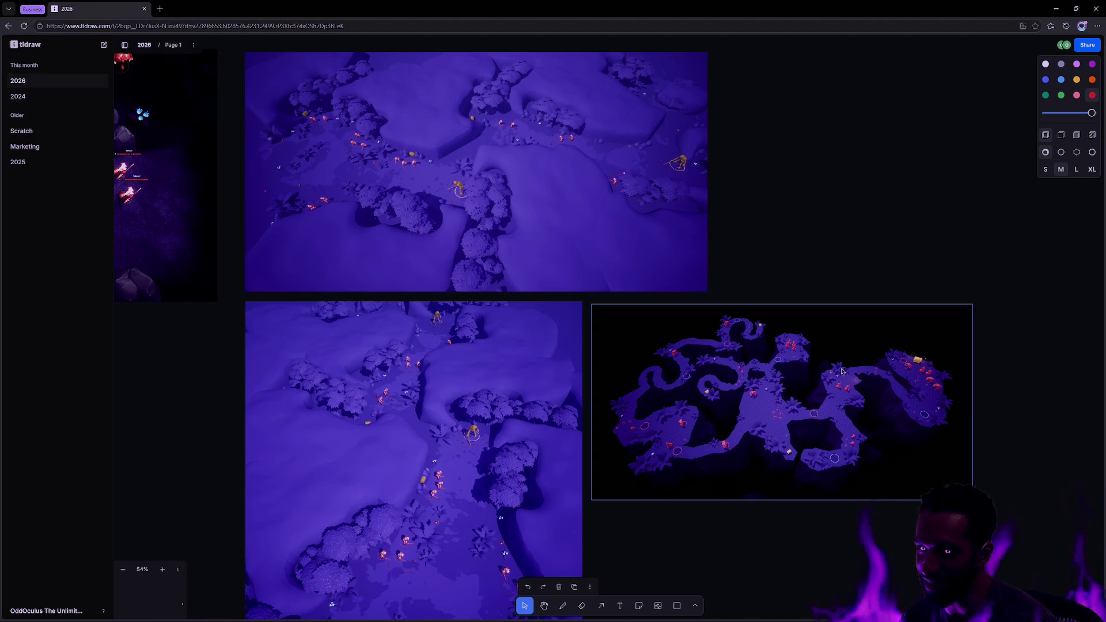
pyautogui.click(848, 286)
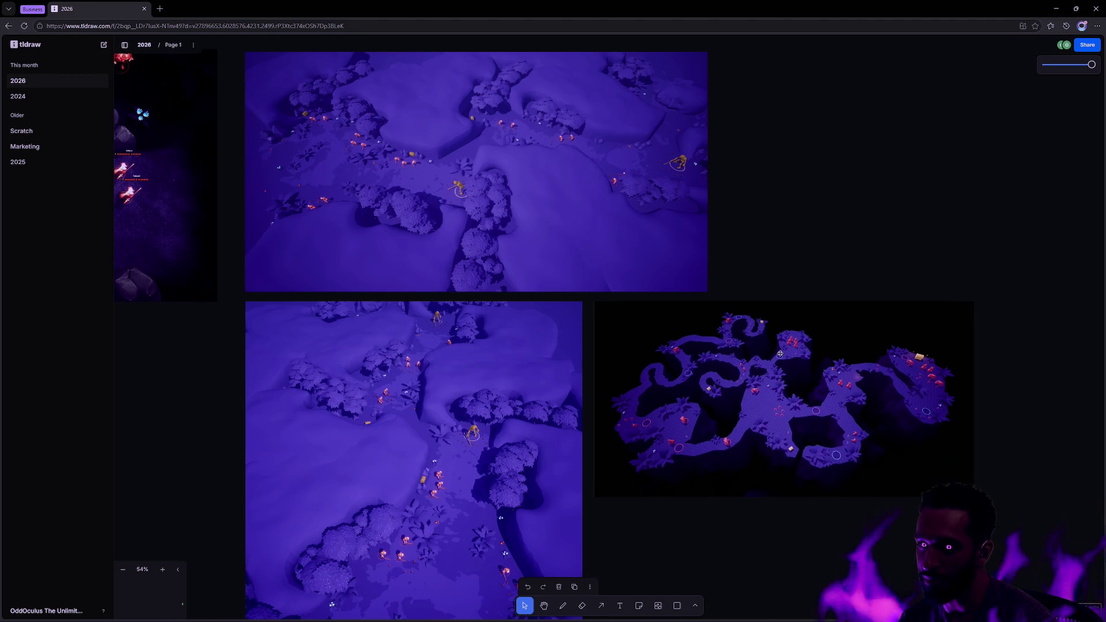
pyautogui.click(778, 354)
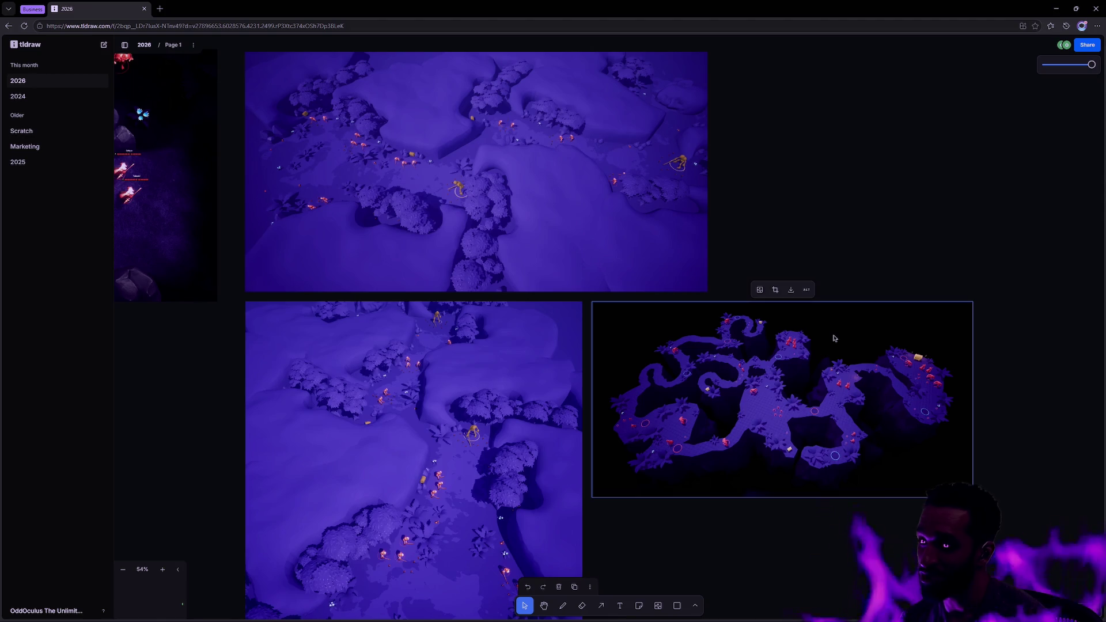
pyautogui.click(921, 237)
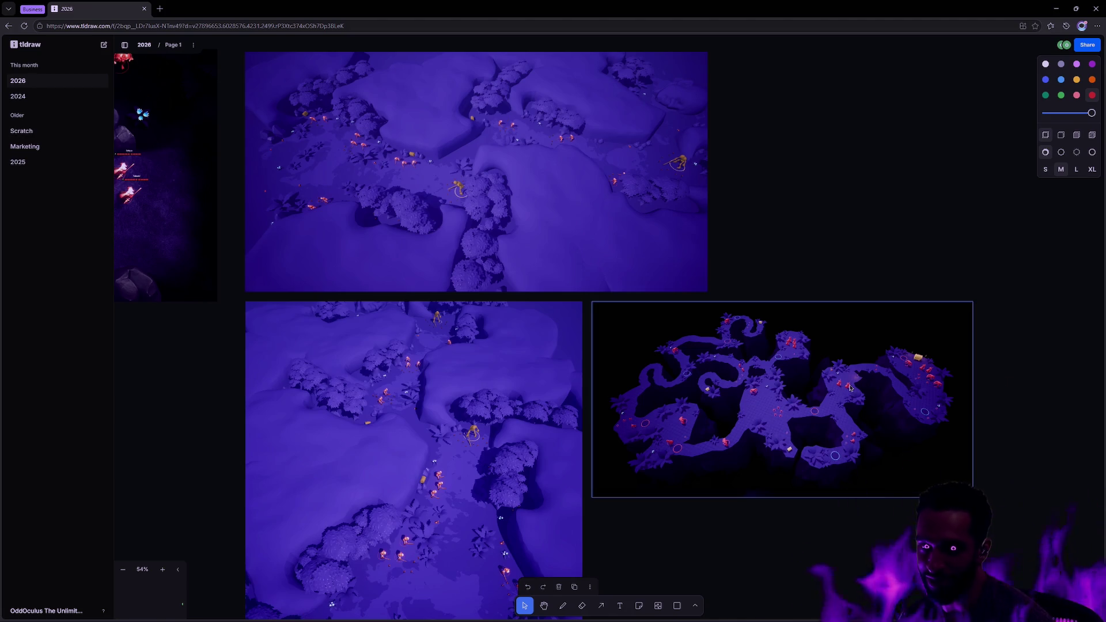
# - Shift the three game screenshots up-left together, then open a new browser tab
pyautogui.moveTo(881, 298); pyautogui.dragTo(247, 50)
pyautogui.moveTo(493, 267)
pyautogui.mouseDown()
pyautogui.moveTo(470, 262)
pyautogui.moveTo(472, 276)
pyautogui.mouseUp()
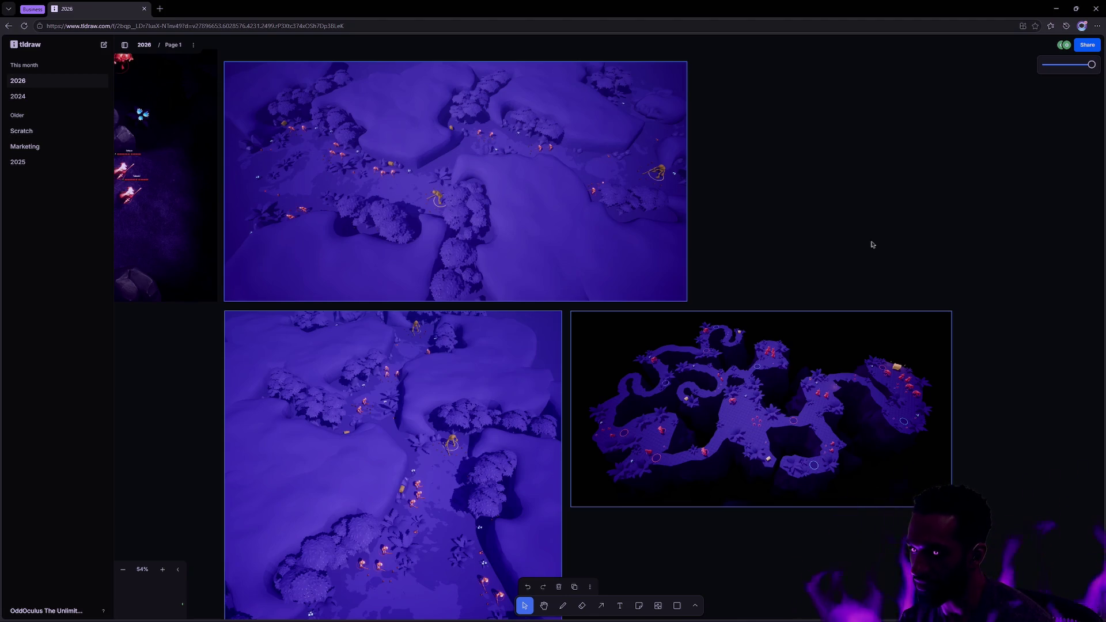
pyautogui.click(901, 243)
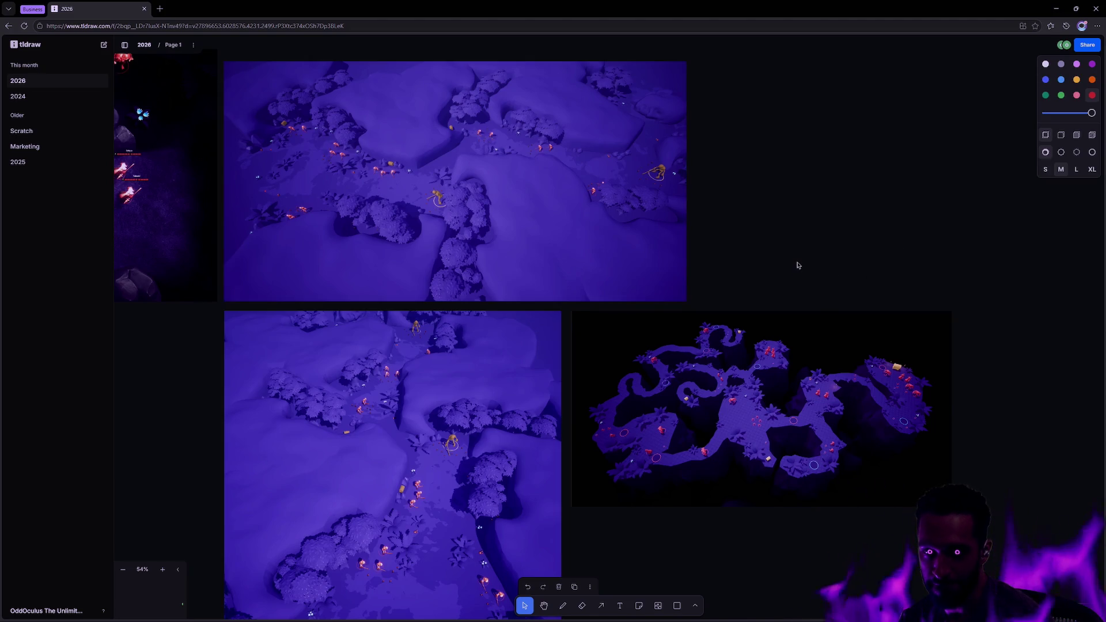
pyautogui.scroll(-3, 796, 264)
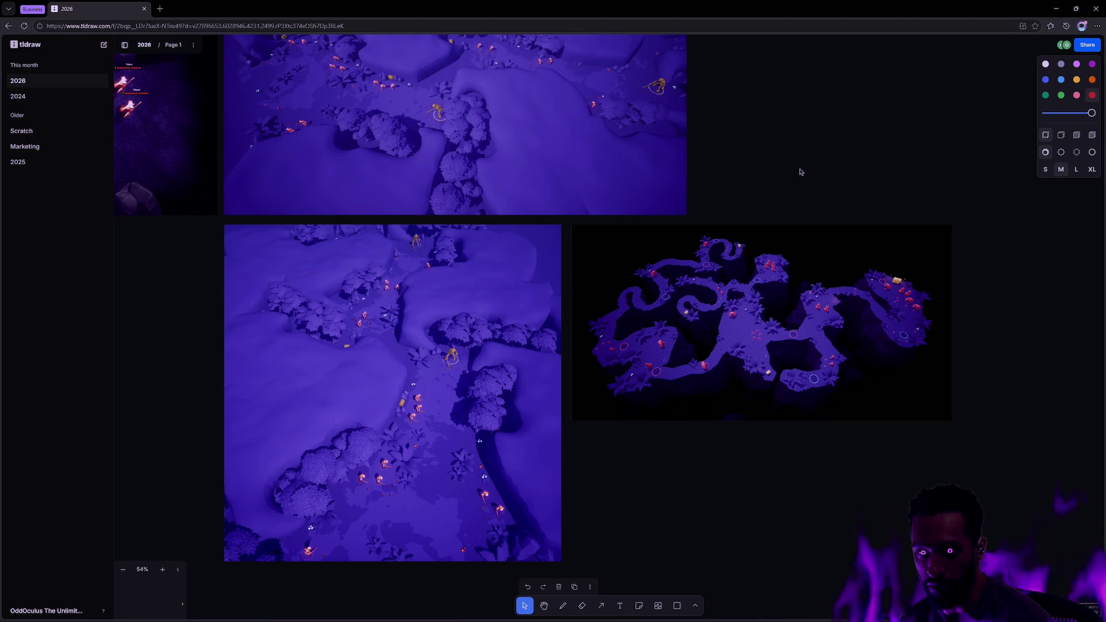
pyautogui.click(160, 9)
# - Search Bing Images for 'ponder my orb' and open the Pondering My Orb Know Your Meme image
pyautogui.write('pon')
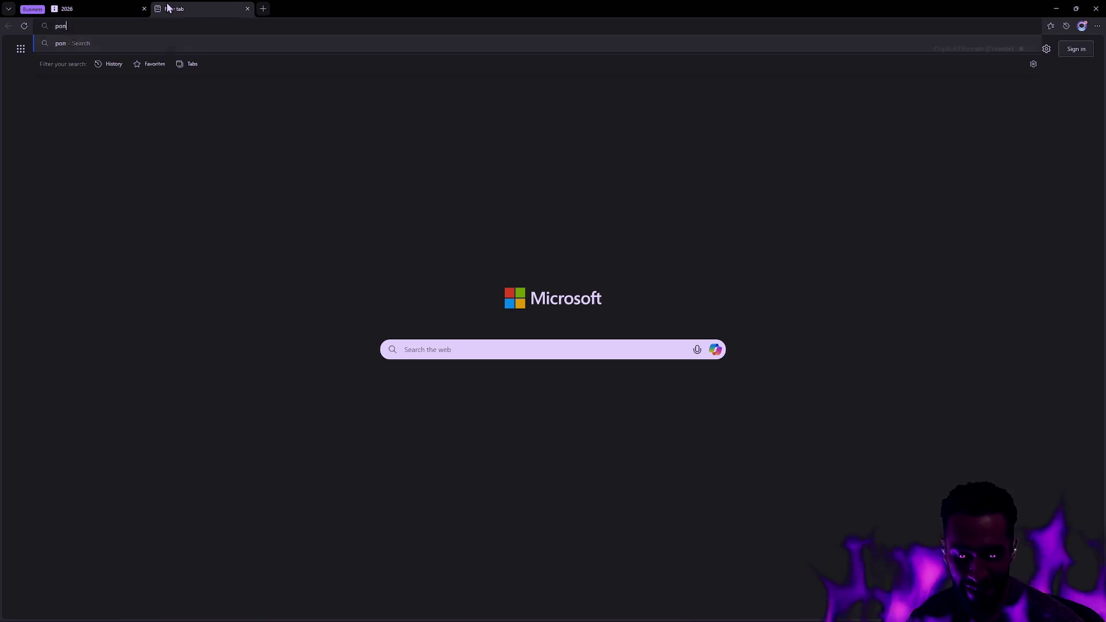
pyautogui.write('der my orb')
pyautogui.press('Return')
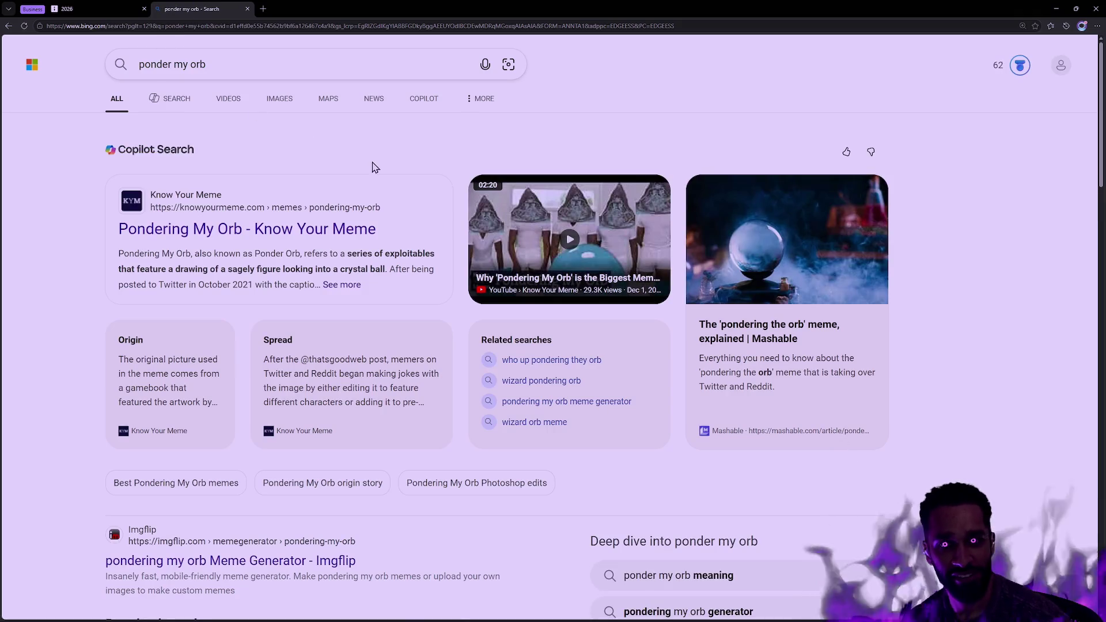
pyautogui.click(279, 99)
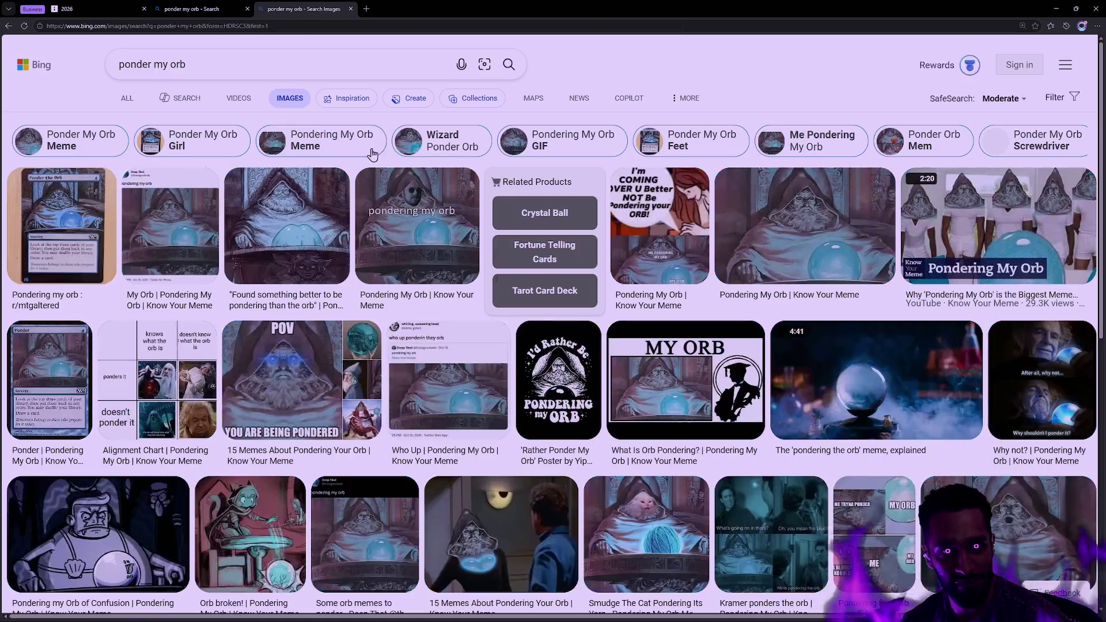
pyautogui.click(322, 242)
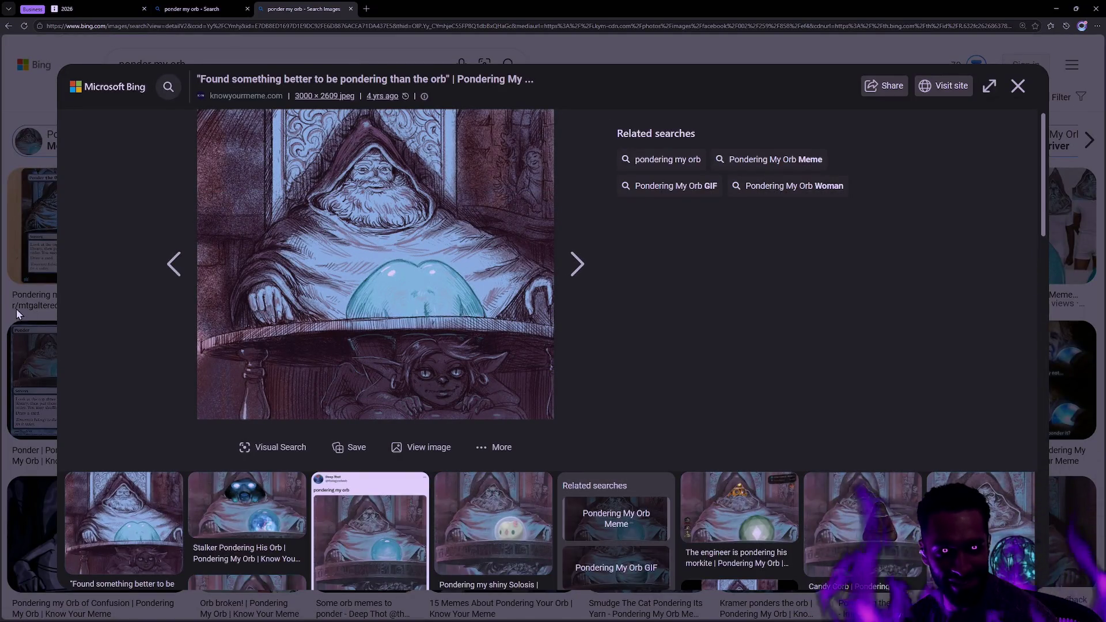
pyautogui.click(31, 311)
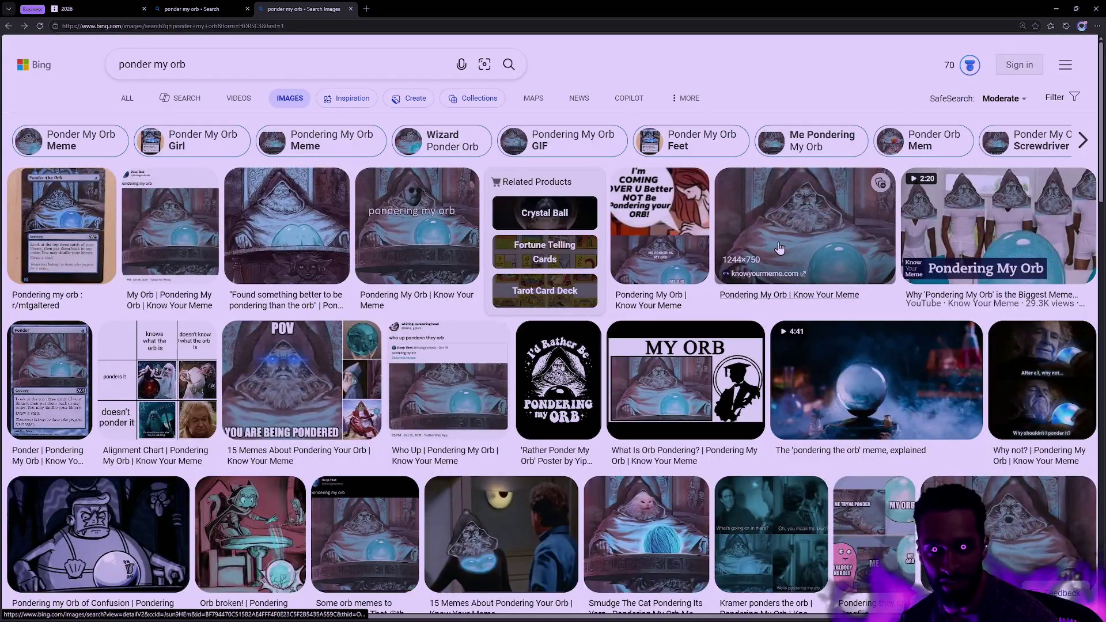
pyautogui.click(787, 244)
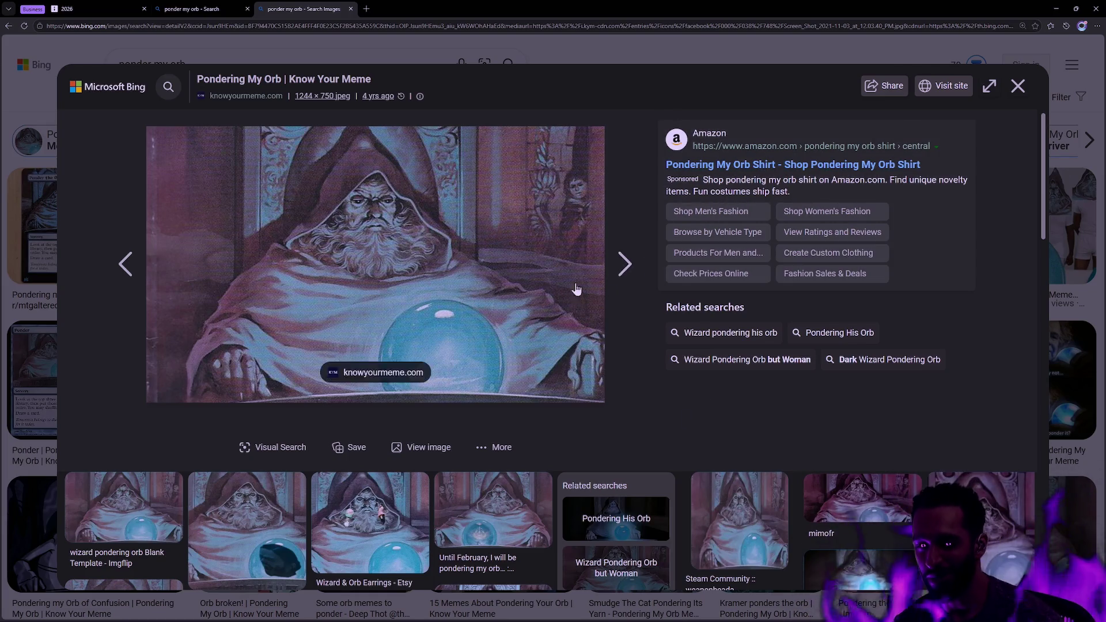
pyautogui.hotkey('alt', 'Tab')
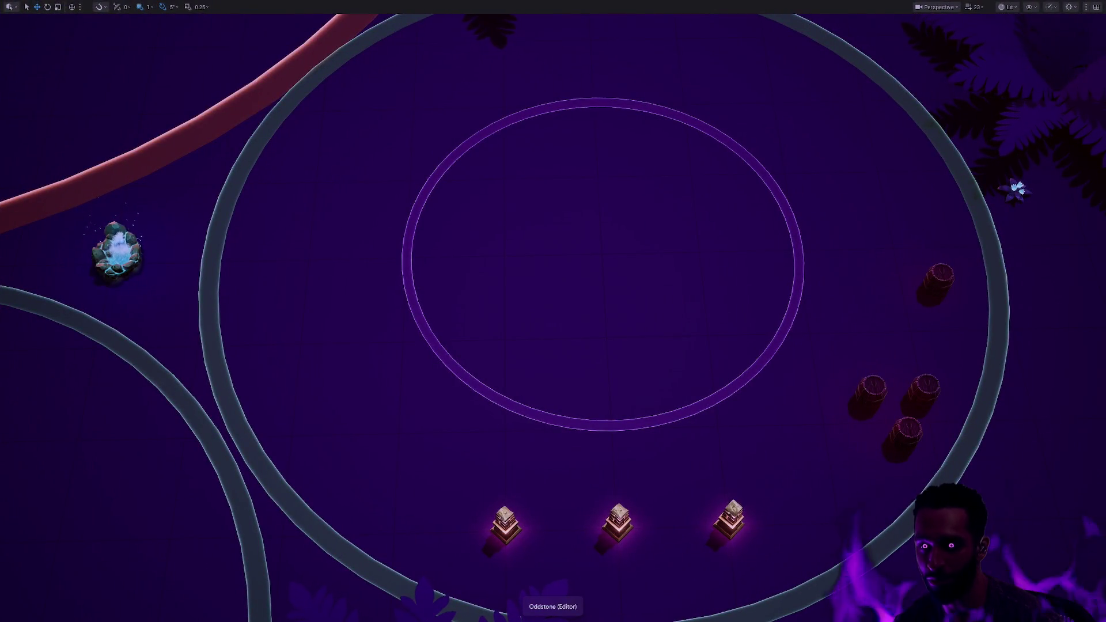
# - Centre the level view on a barrel with F, then deselect it
pyautogui.click(935, 282)
pyautogui.press('f')
pyautogui.click(720, 358)
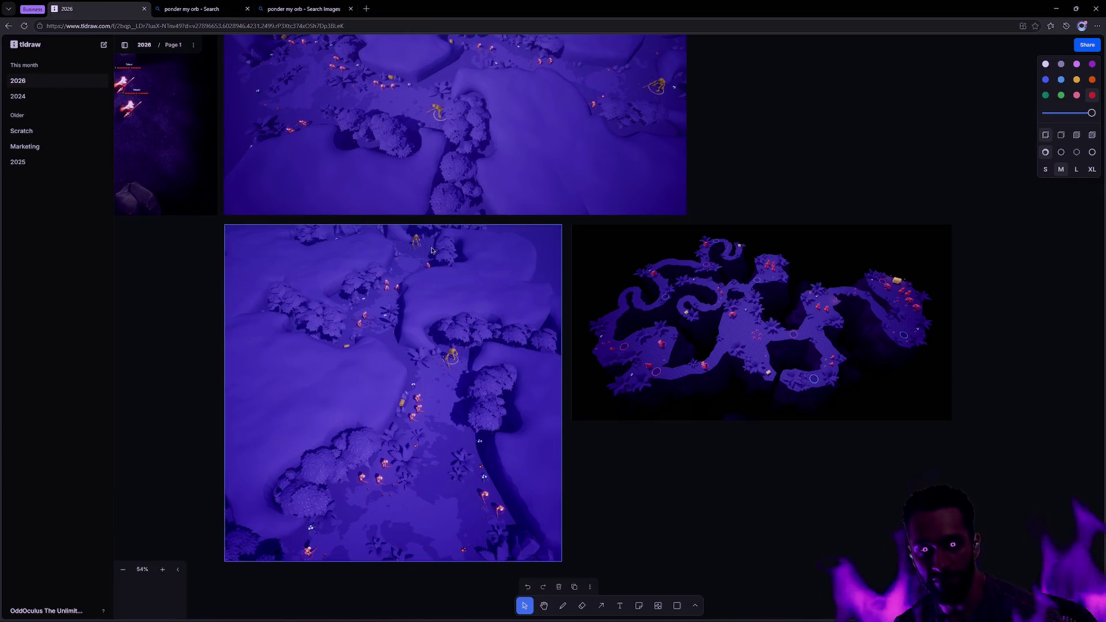
# - Zoom in close on the giant-skull screenshot, then back out slightly
pyautogui.scroll(5, 749, 299)
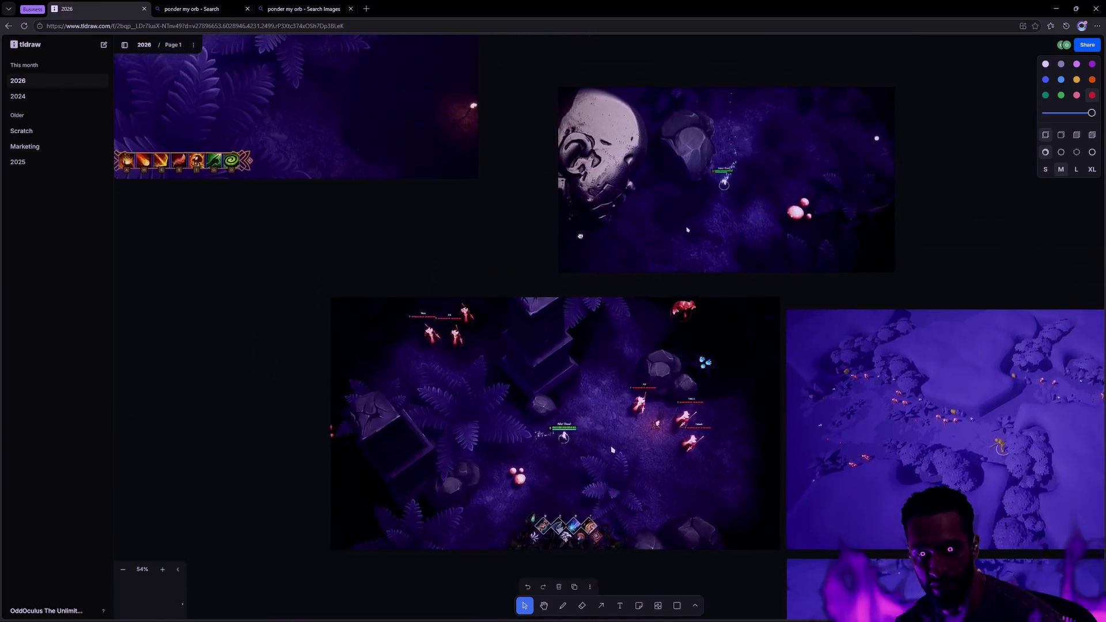
pyautogui.scroll(3, 718, 272)
pyautogui.scroll(4, 718, 272)
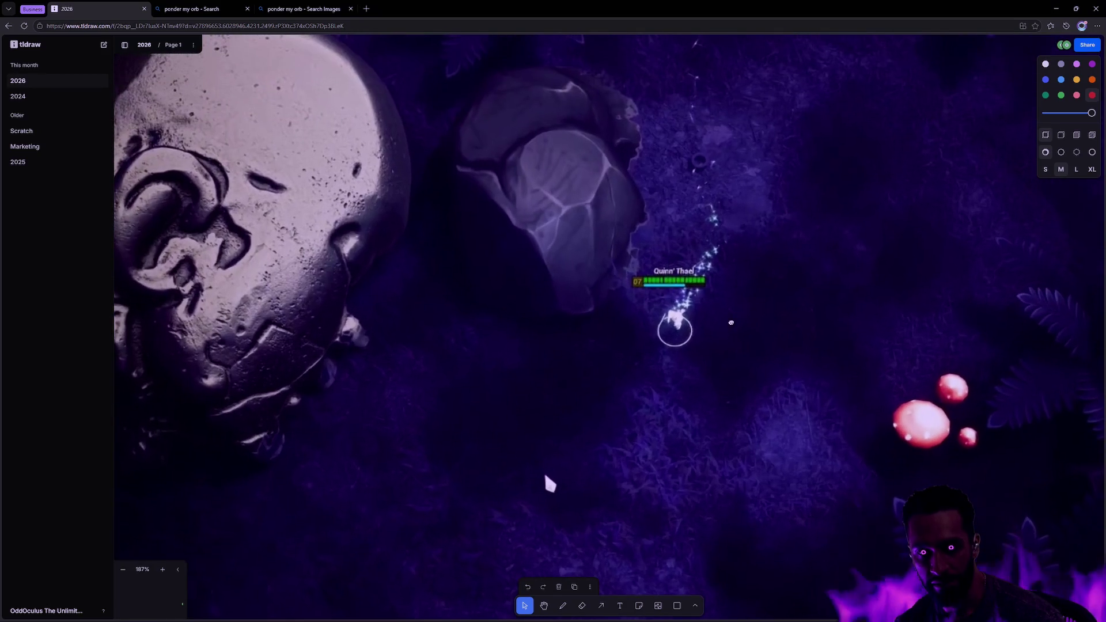
pyautogui.scroll(-3, 672, 195)
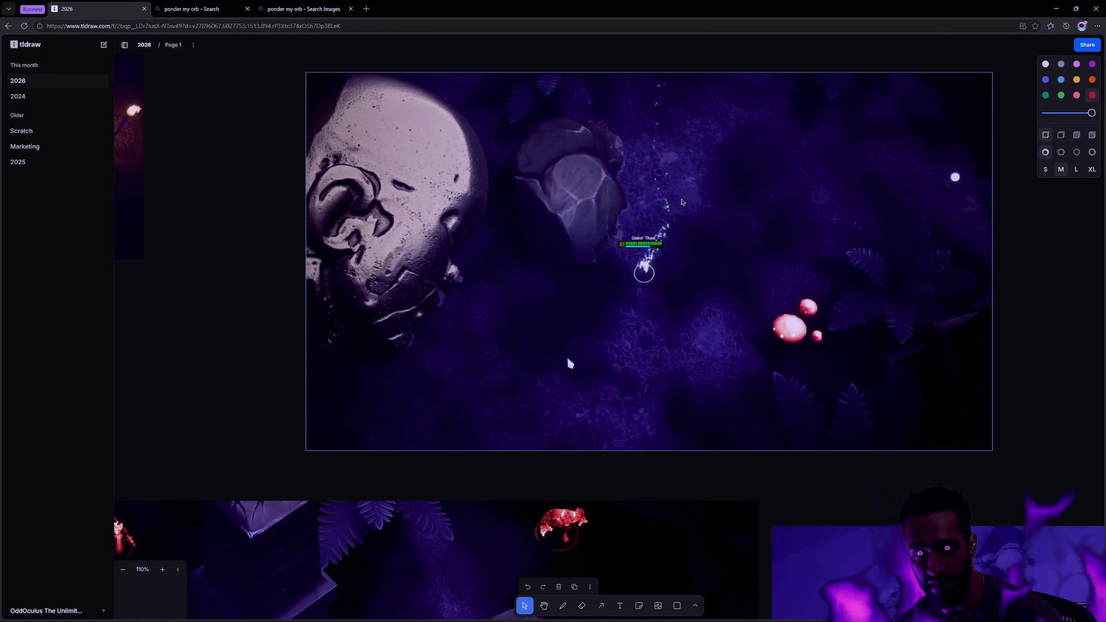
pyautogui.hscroll(2, 746, 190)
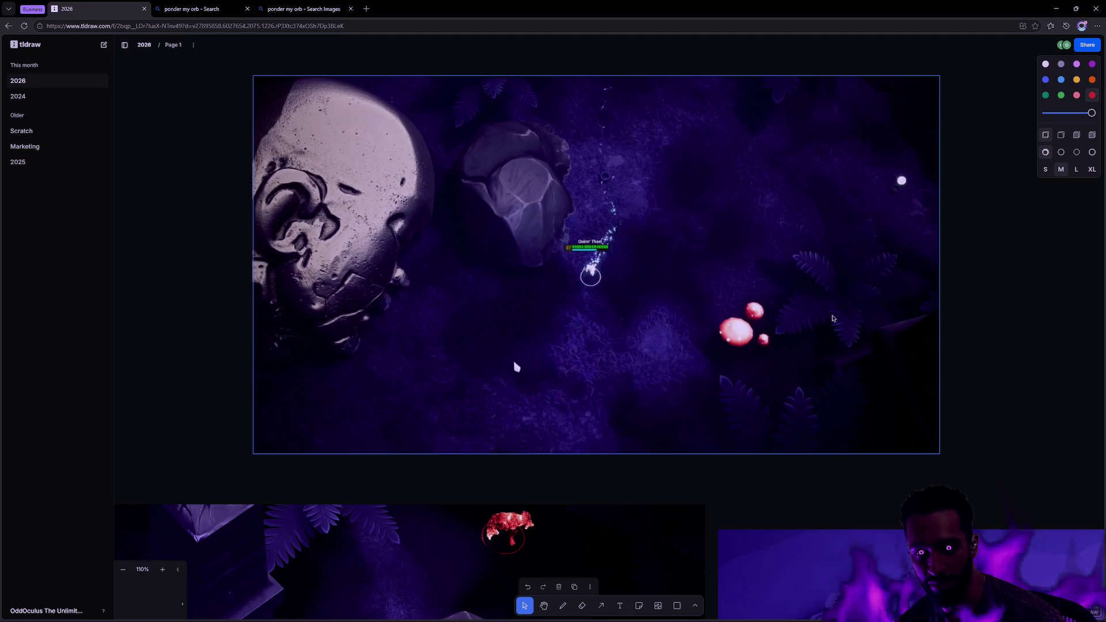
pyautogui.scroll(-2, 731, 230)
pyautogui.scroll(-5, 818, 277)
# - In Rider, show the quick docs for bAcceptPartialPaths in StateTreeMoveToTask.h
pyautogui.hotkey('alt', 'Tab')
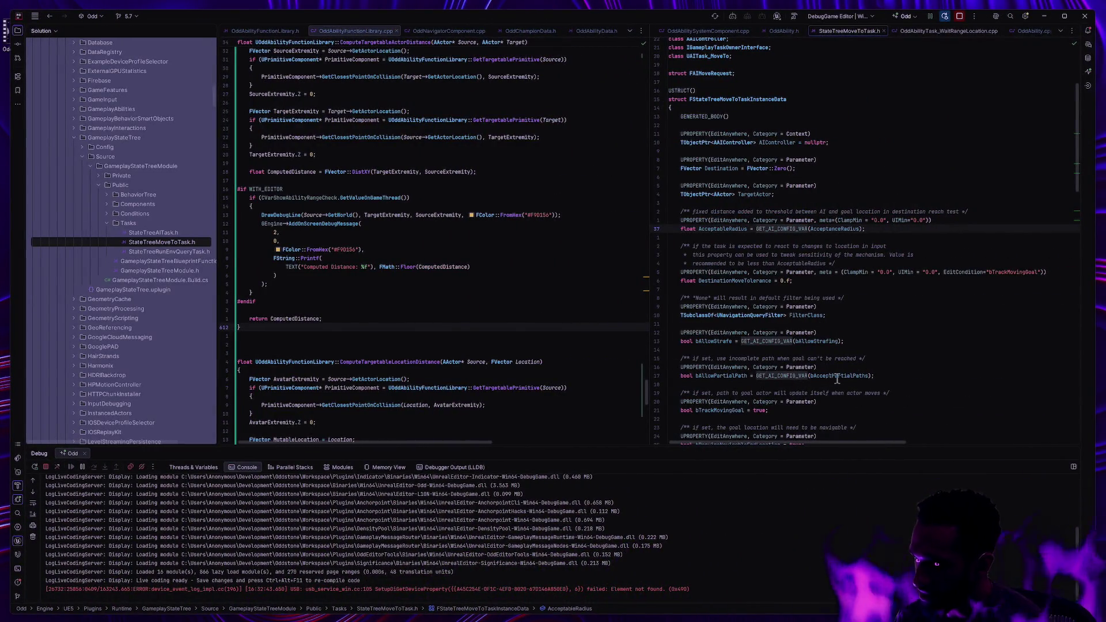
pyautogui.moveTo(852, 376)
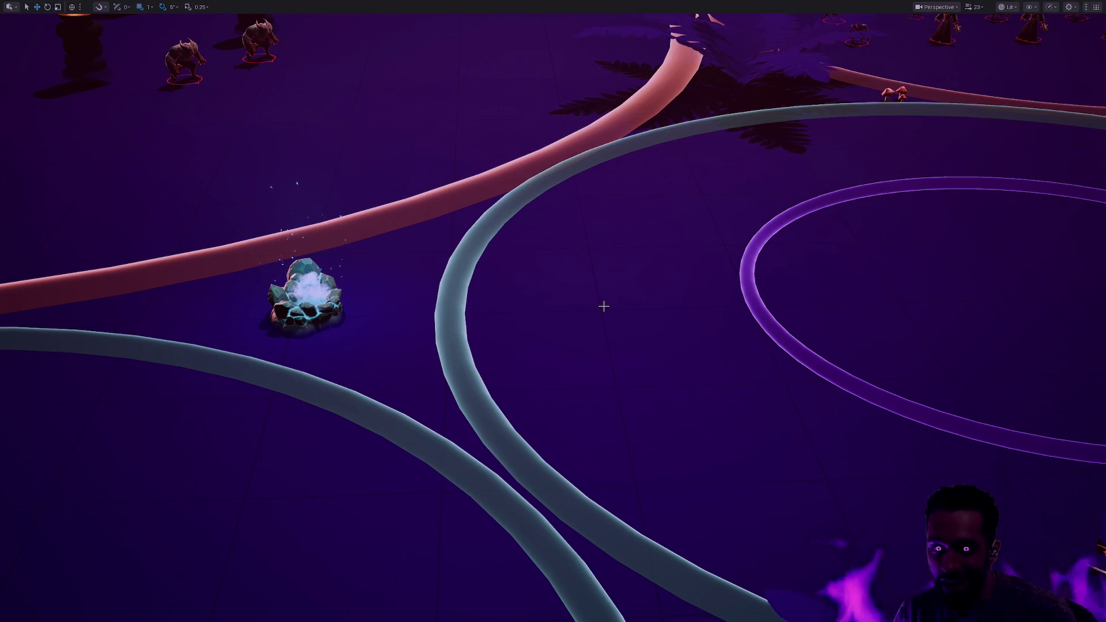
# - Tilt the level view down onto the arena and exit immersive mode with F11
pyautogui.moveTo(693, 323)
pyautogui.mouseDown()
pyautogui.moveTo(693, 426)
pyautogui.moveTo(698, 324)
pyautogui.mouseUp()
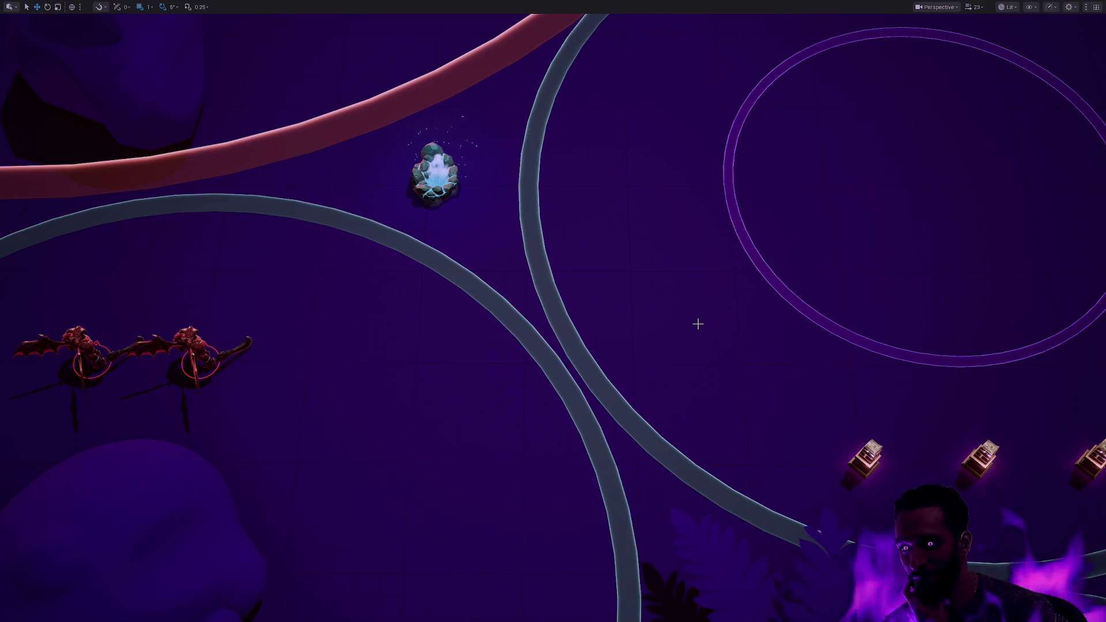
pyautogui.press('F11')
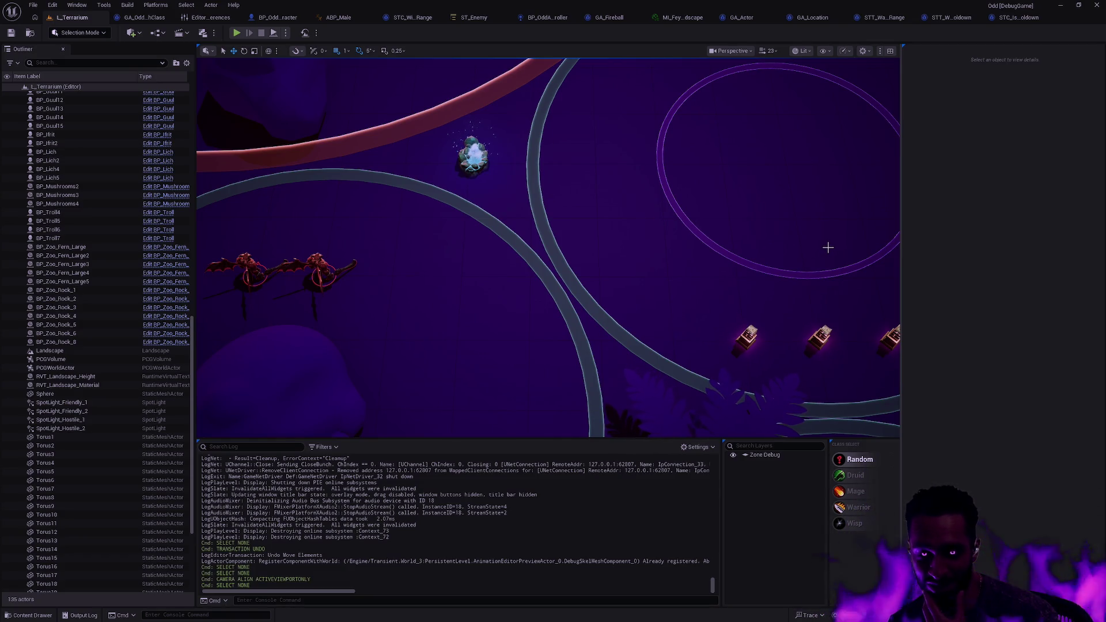
pyautogui.hotkey('alt', 'Tab')
pyautogui.hotkey('alt', 'Tab')
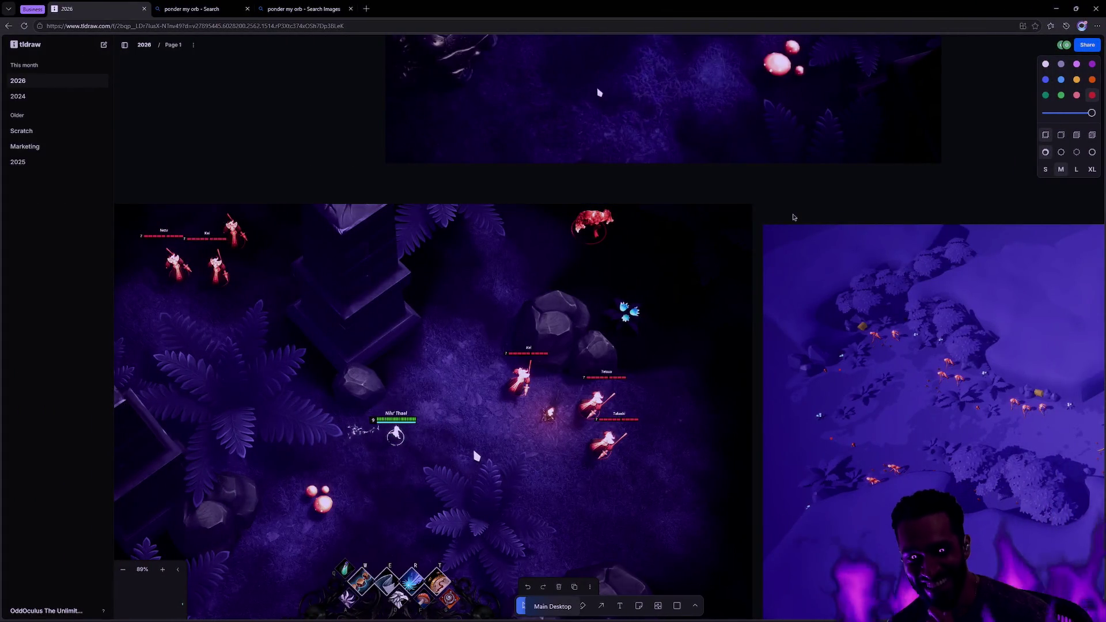
# - Move the two large screenshots up and left together, then clear the selection
pyautogui.moveTo(811, 273); pyautogui.dragTo(819, 253)
pyautogui.click(714, 188)
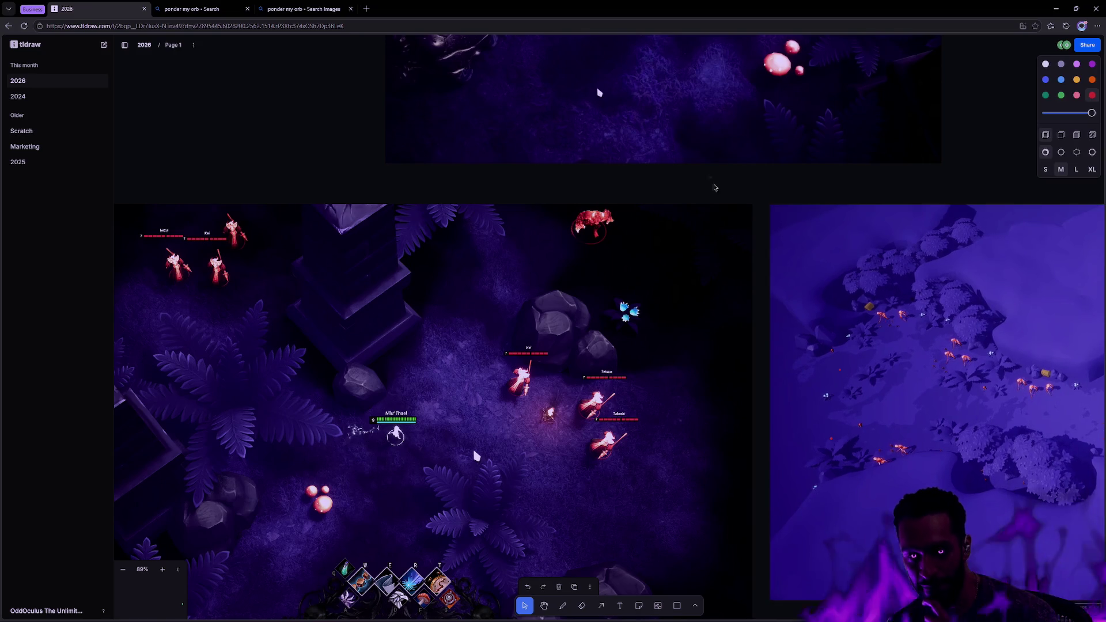
pyautogui.moveTo(714, 187)
pyautogui.mouseDown()
pyautogui.moveTo(954, 210)
pyautogui.moveTo(949, 188)
pyautogui.mouseUp()
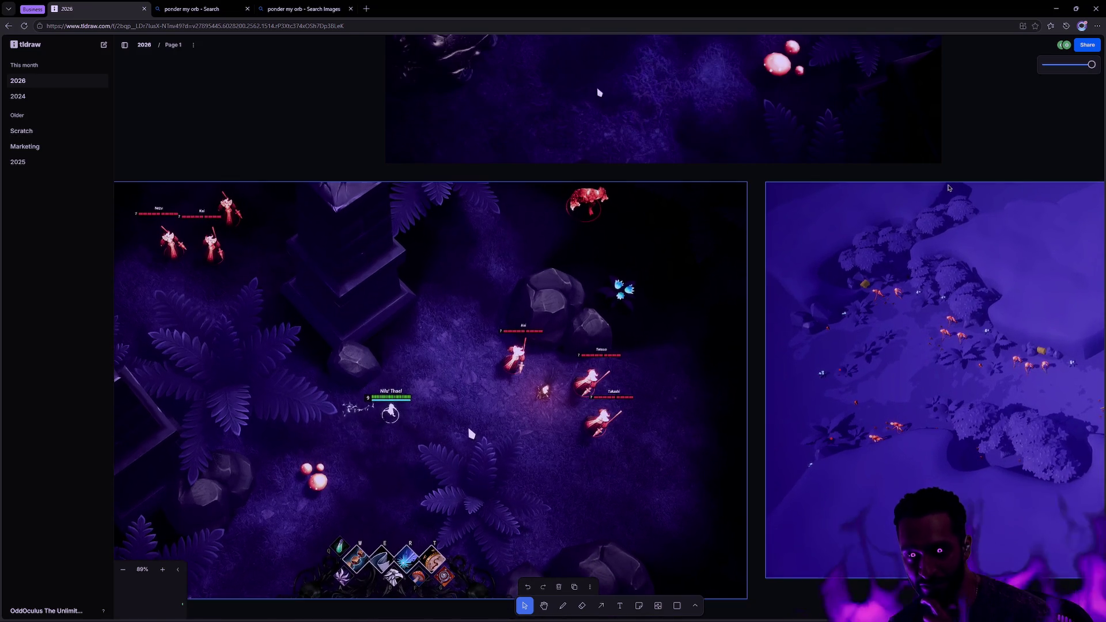
pyautogui.press('Escape')
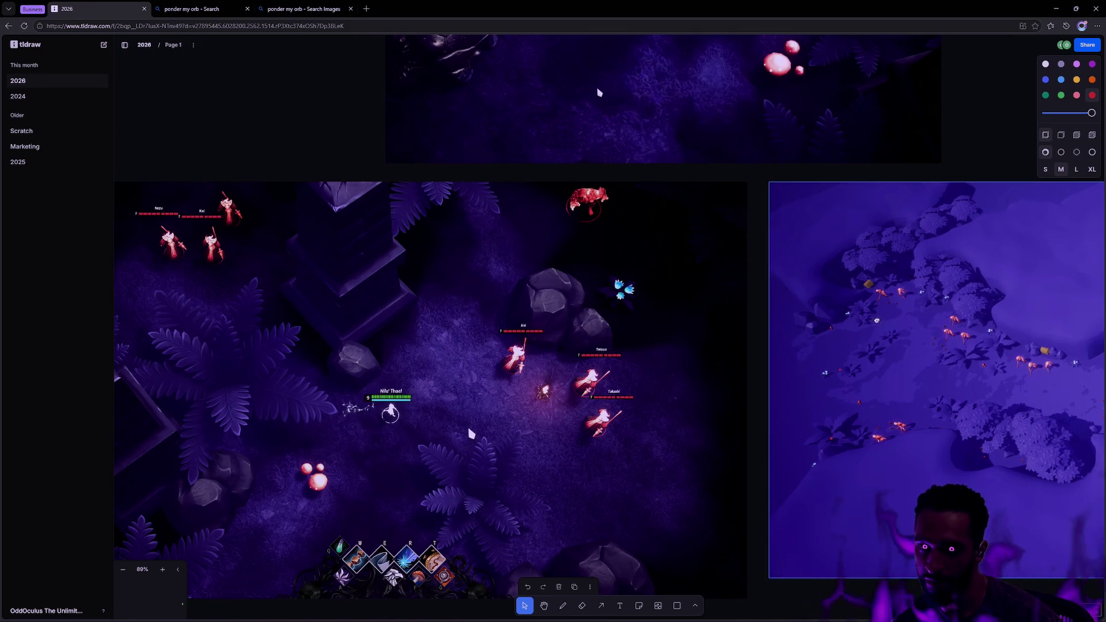
# - Zoom in on the dark dungeon-map screenshot to about 122%
pyautogui.hscroll(5, 829, 294)
pyautogui.scroll(-1, 829, 294)
pyautogui.scroll(-5, 660, 391)
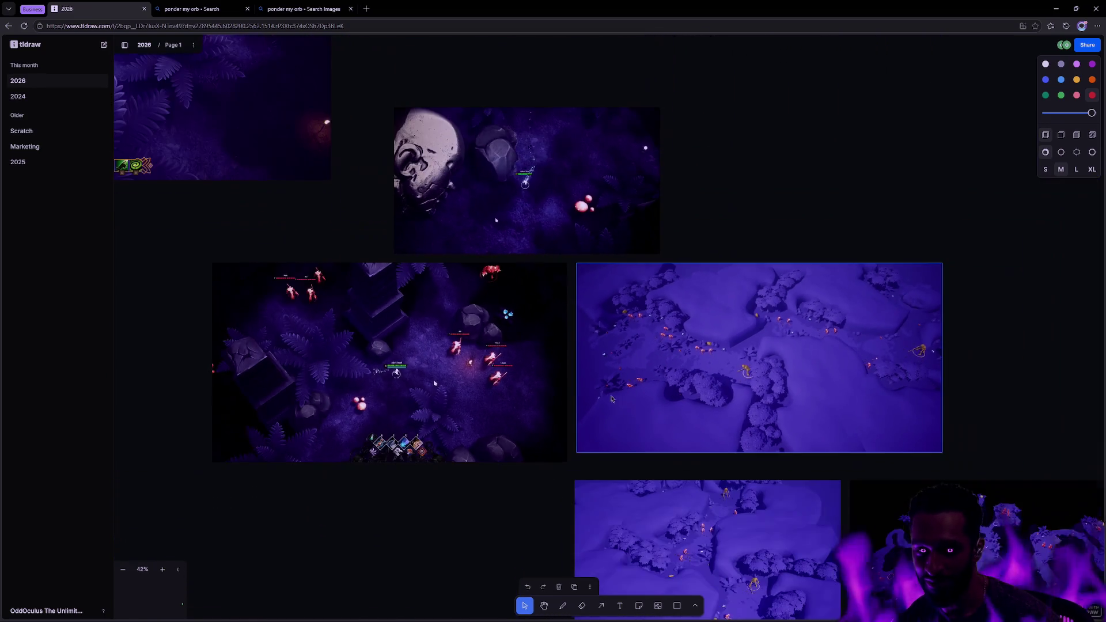
pyautogui.scroll(3, 686, 399)
pyautogui.scroll(-5, 686, 399)
pyautogui.hscroll(10, 685, 400)
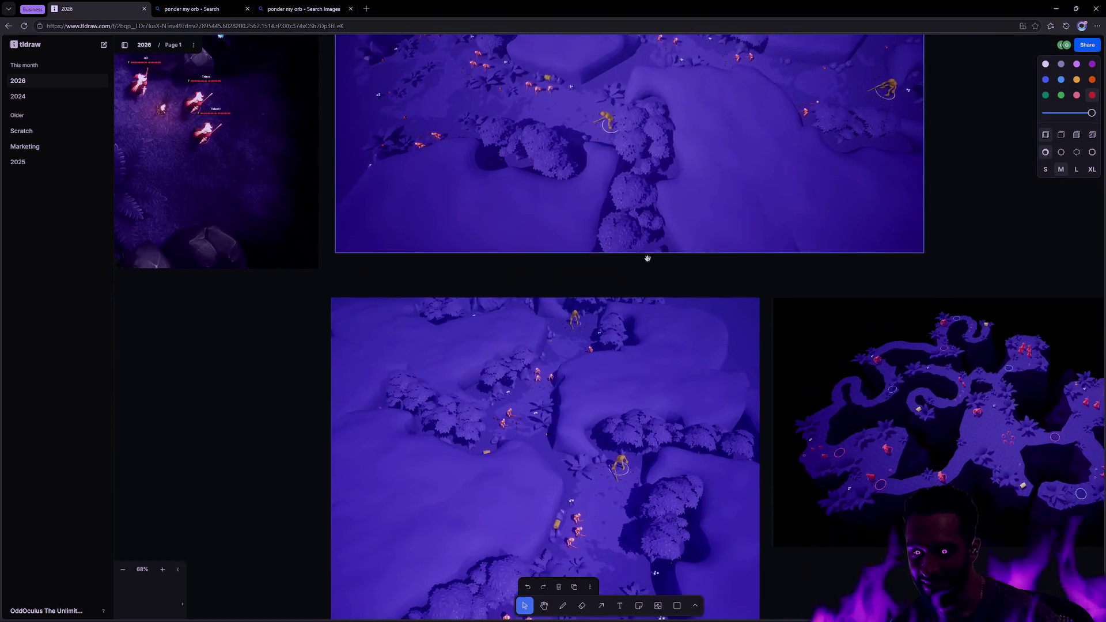
pyautogui.scroll(3, 642, 345)
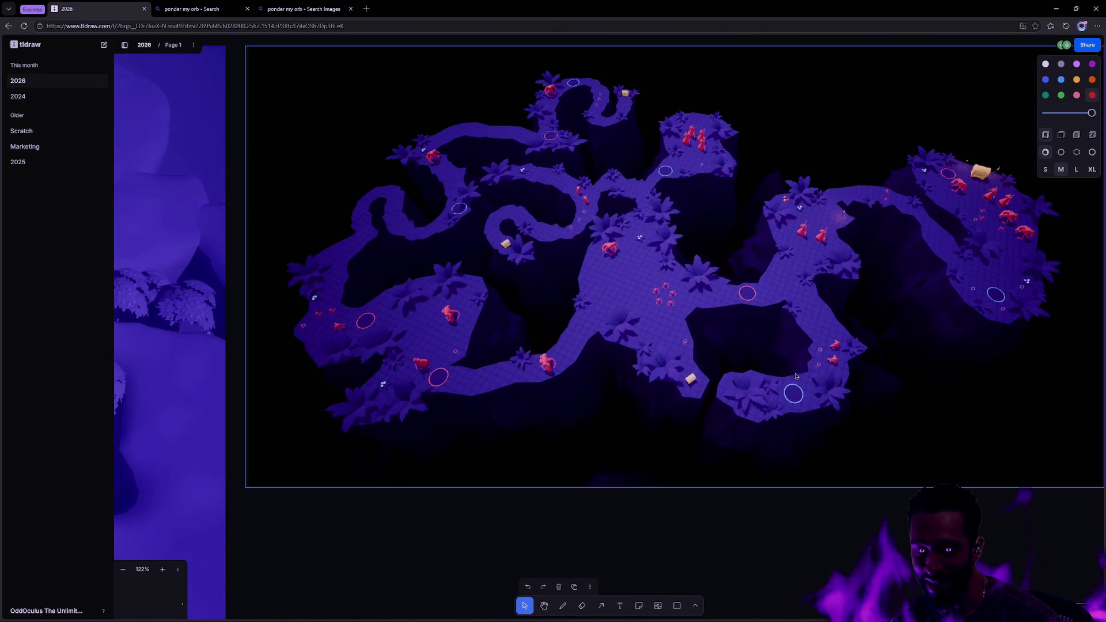
pyautogui.scroll(2, 889, 360)
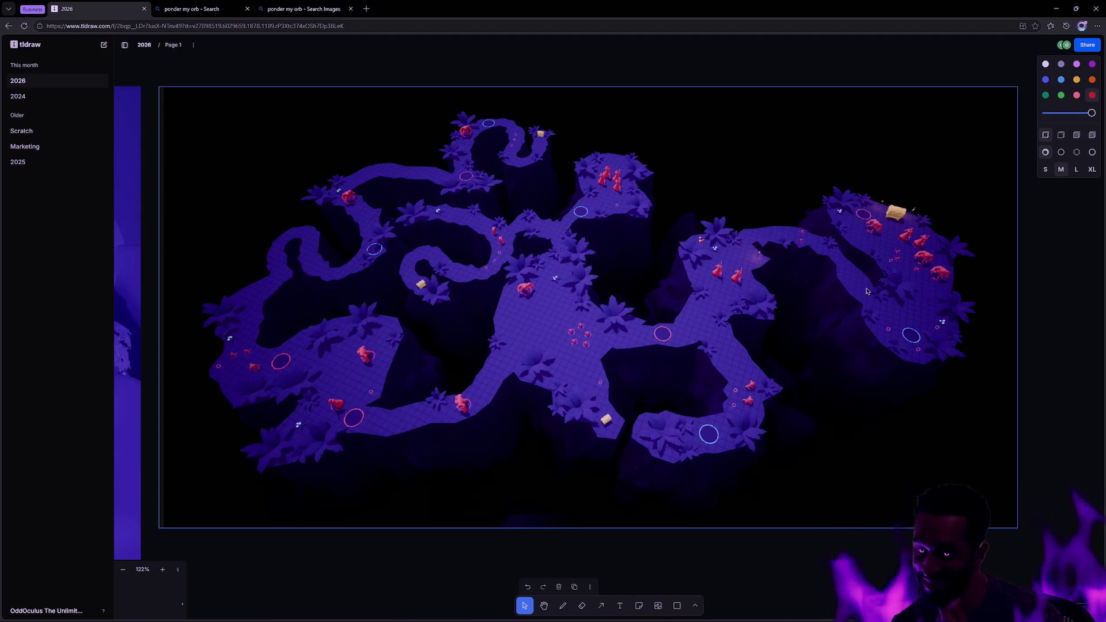
# - Pass through Rider's StateTreeMoveToTask source on the way to the Unreal Editor desktop
pyautogui.hotkey('alt', 'Return')
pyautogui.hotkey('alt', 'Return')
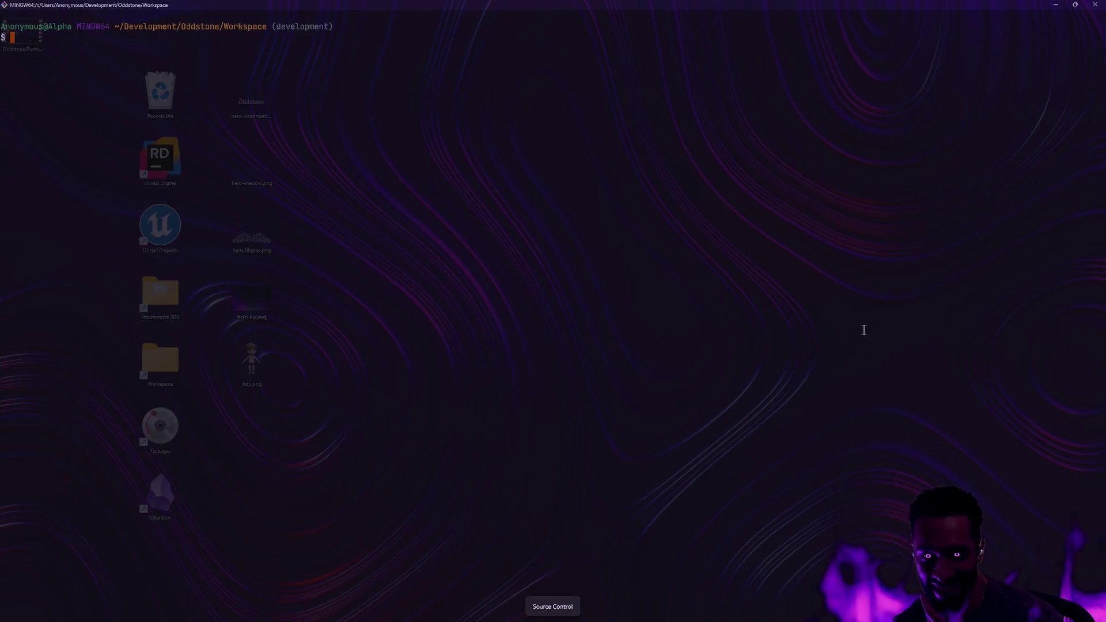
pyautogui.hotkey('alt', 'Tab')
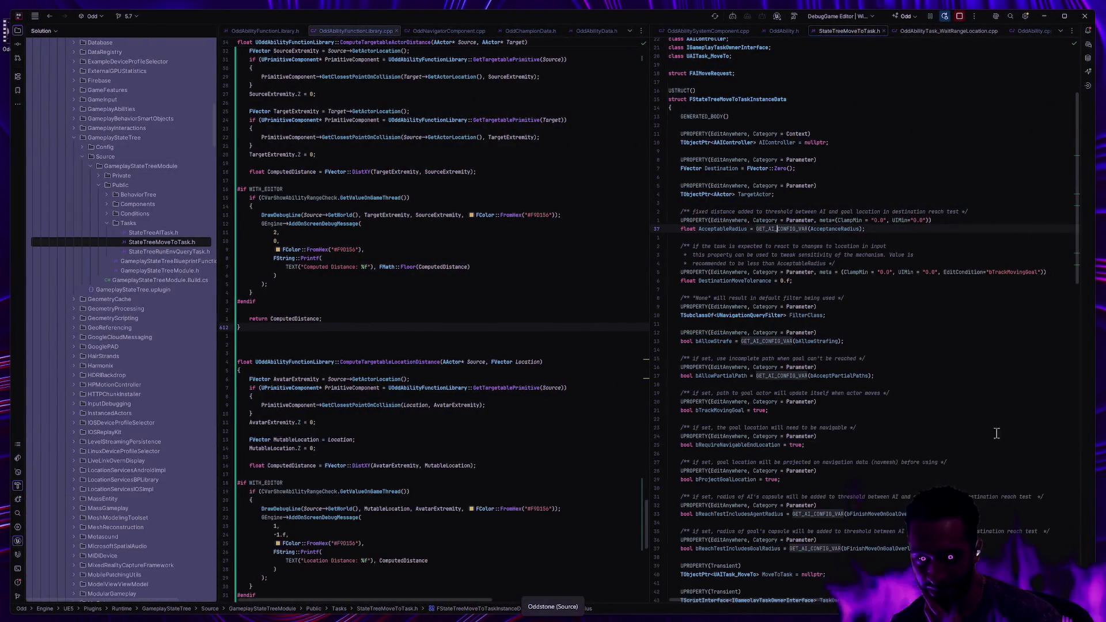
pyautogui.press('ctrl+super+Right')
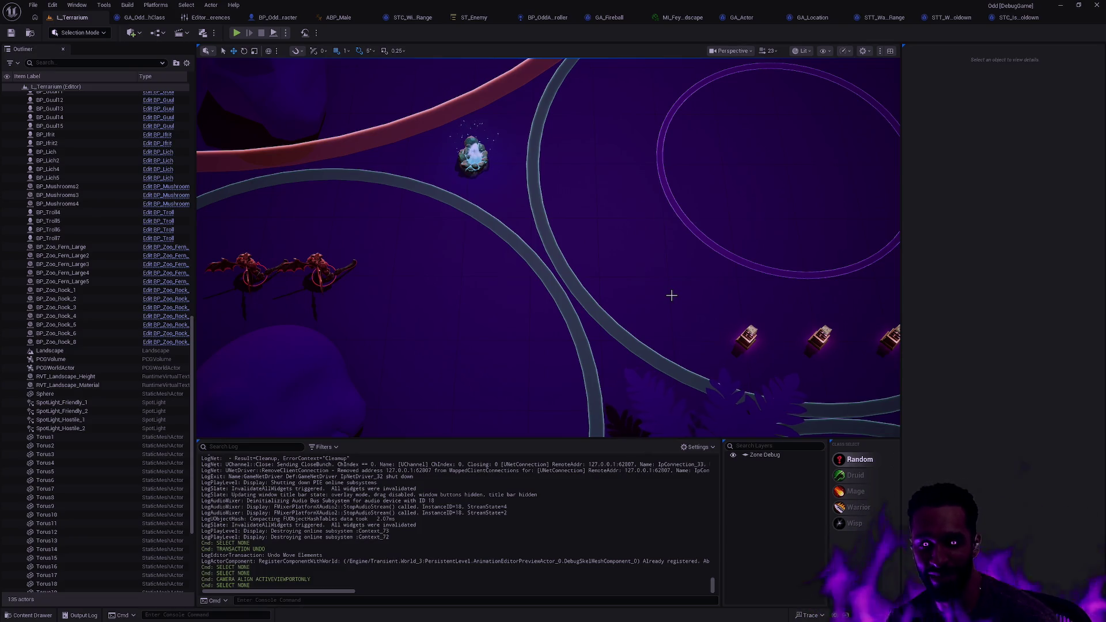
# - Pan the level view with the arrow keys toward the two red creatures
pyautogui.press('Left')
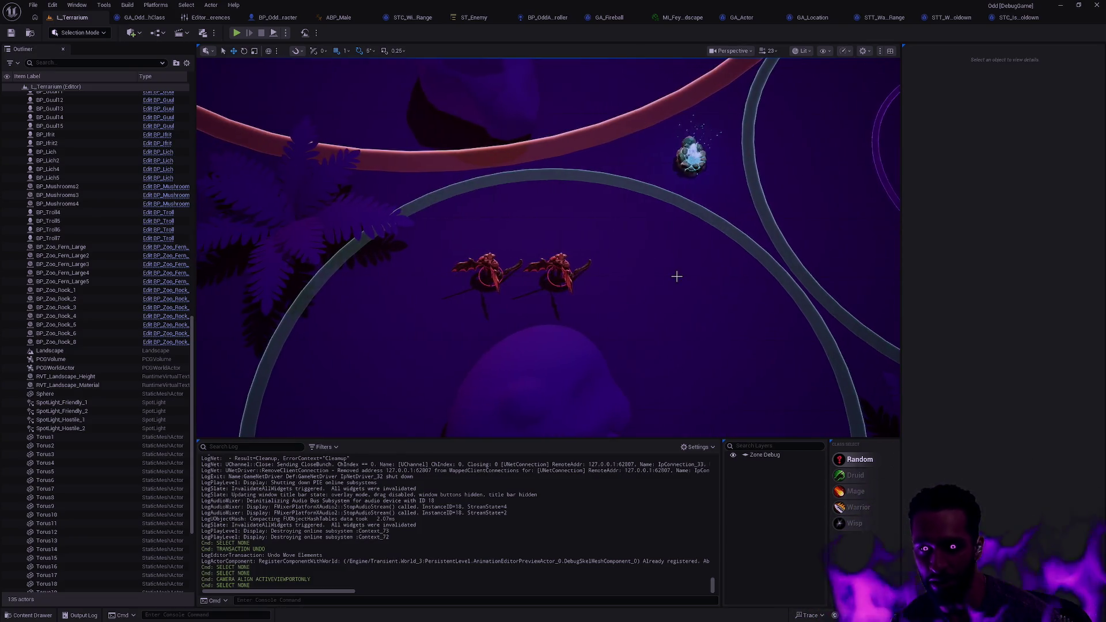
pyautogui.press('Right')
pyautogui.press('Left')
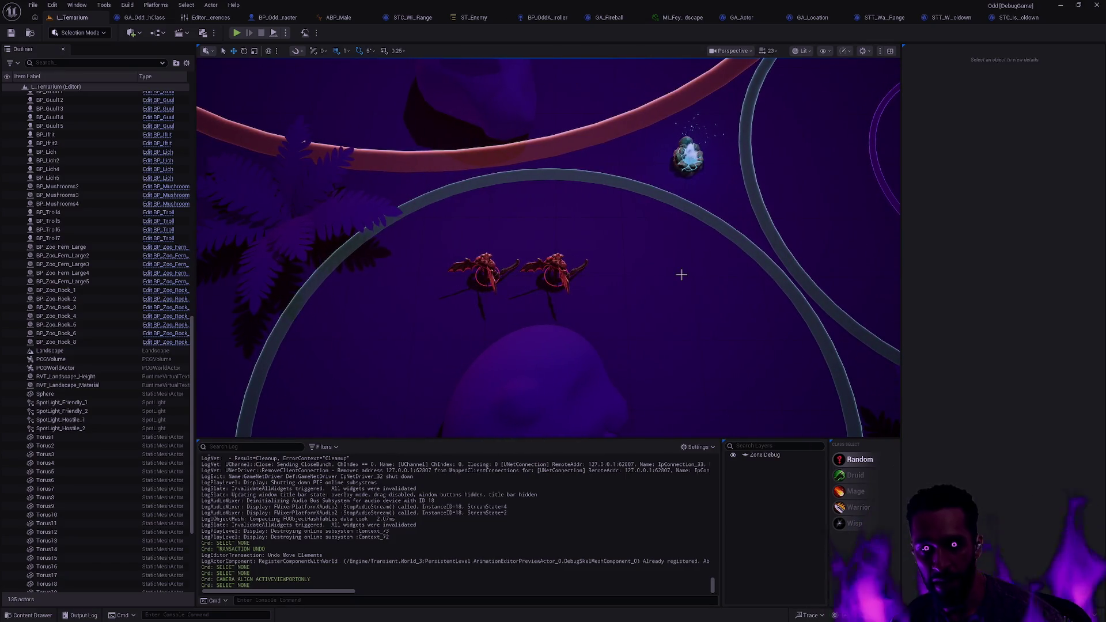
pyautogui.hotkey('alt', 'Tab')
# - Return to the tldraw board and pan to bring the lower screenshots into view
pyautogui.press('ctrl+super+Left')
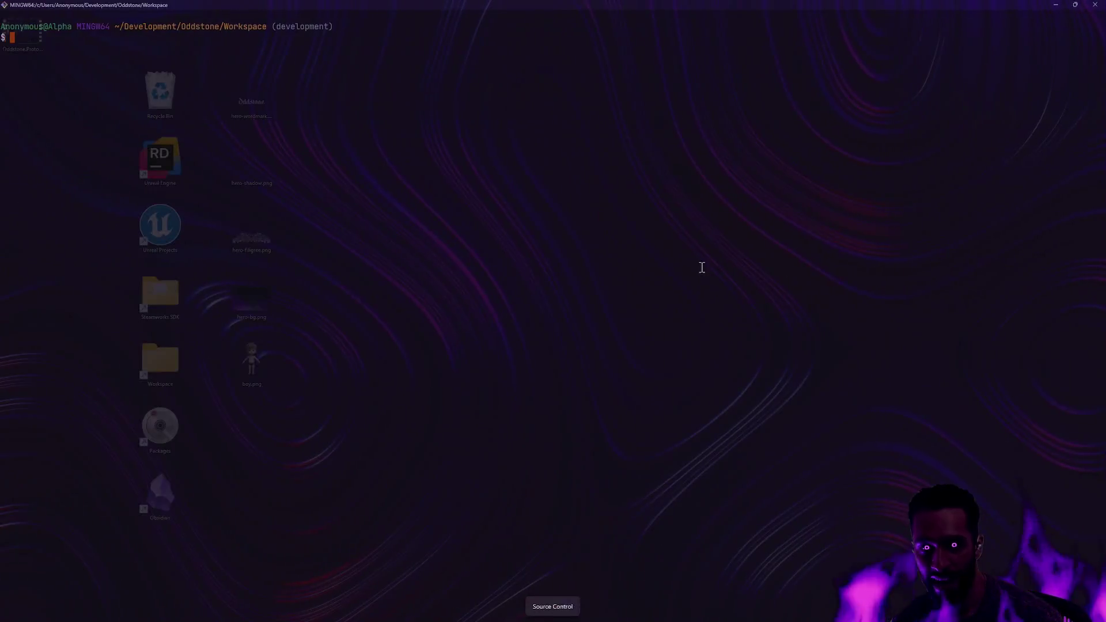
pyautogui.rightClick(321, 279)
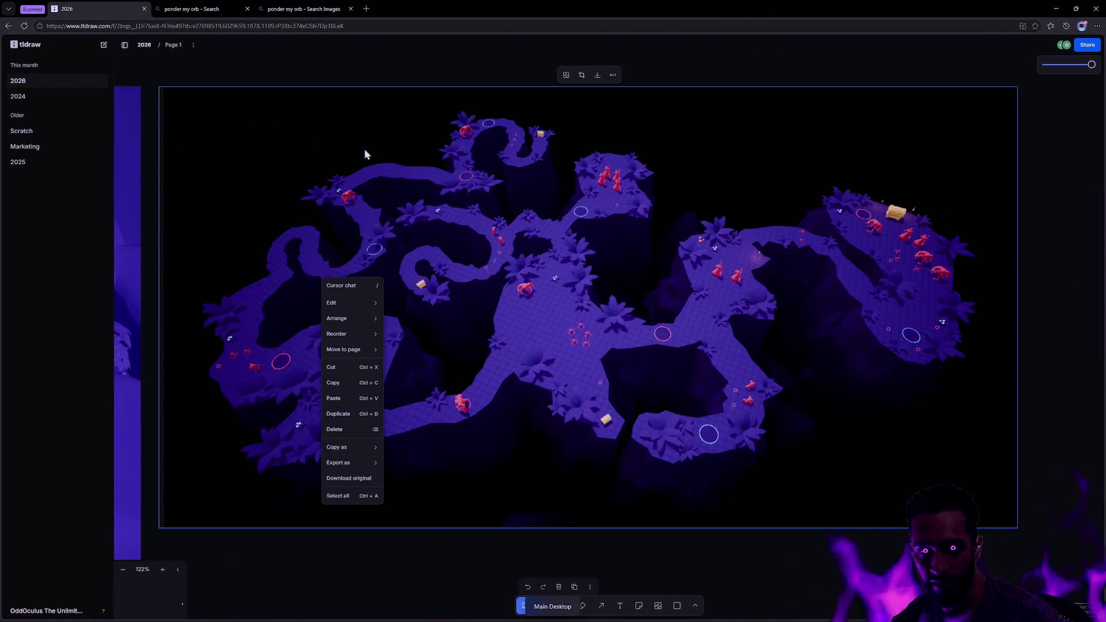
pyautogui.press('Escape')
pyautogui.moveTo(367, 252); pyautogui.dragTo(655, 250)
pyautogui.scroll(-5, 655, 250)
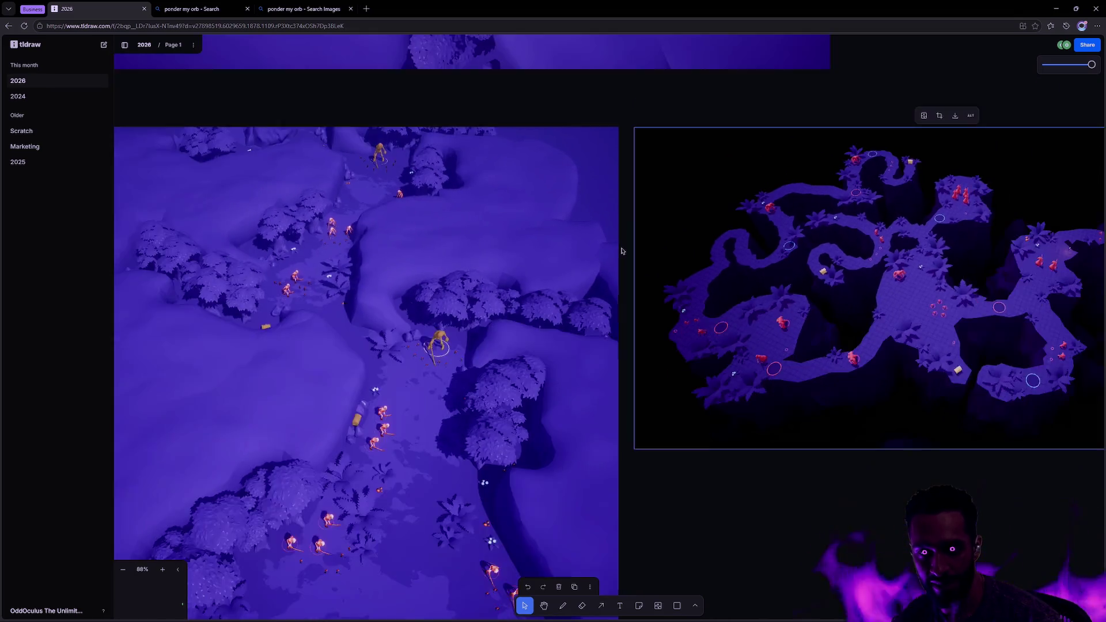
pyautogui.moveTo(634, 116)
pyautogui.mouseDown()
pyautogui.moveTo(738, 304)
pyautogui.moveTo(900, 340)
pyautogui.moveTo(1041, 407)
pyautogui.mouseUp()
pyautogui.moveTo(804, 58); pyautogui.dragTo(806, 229)
pyautogui.scroll(-5, 818, 232)
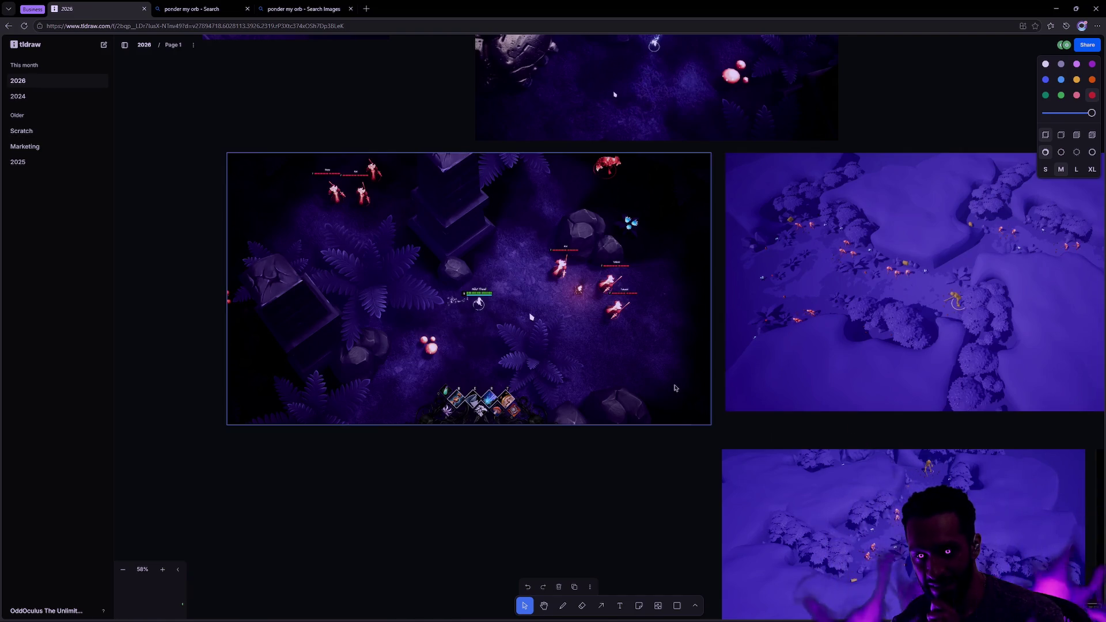
# - Move the bottom purple screenshot up toward the images above and deselect it
pyautogui.click(785, 410)
pyautogui.click(832, 423)
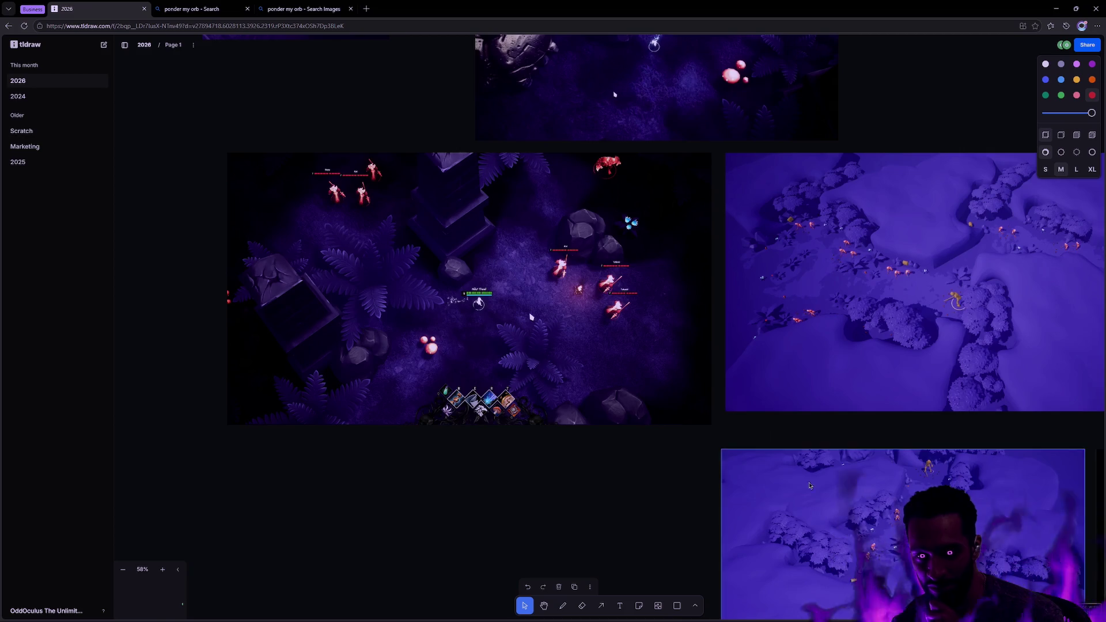
pyautogui.moveTo(807, 482)
pyautogui.mouseDown()
pyautogui.moveTo(811, 458)
pyautogui.moveTo(756, 461)
pyautogui.mouseUp()
pyautogui.click(717, 474)
pyautogui.click(757, 462)
pyautogui.click(667, 433)
pyautogui.press('ctrl+super+Right')
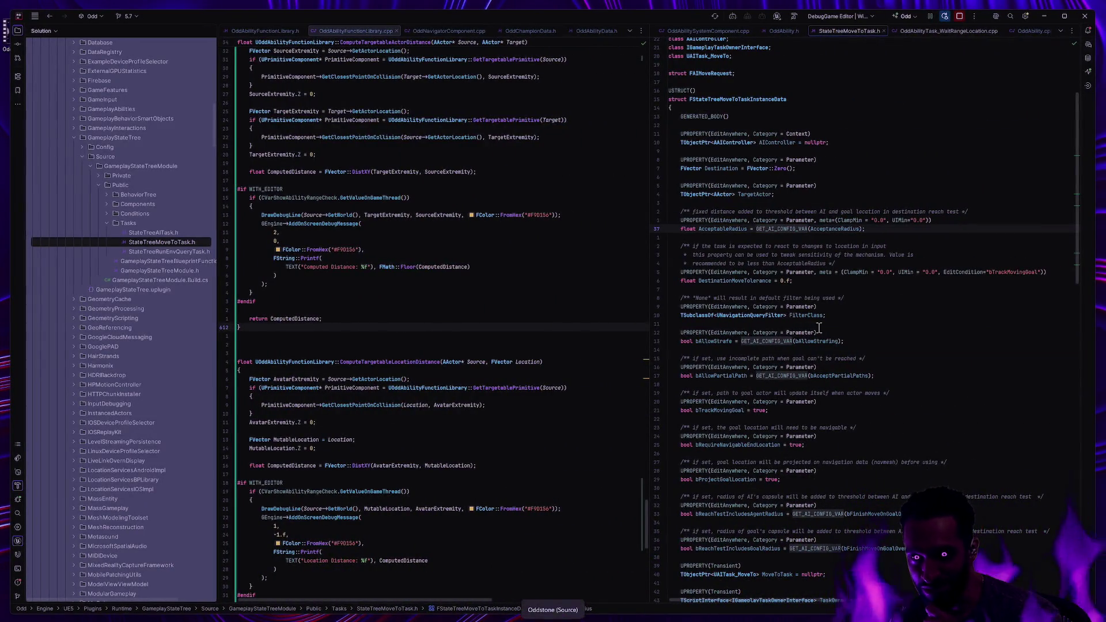
# - Read the quick documentation for the move-to task's FilterClass field in Rider, then leave for the next desktop
pyautogui.moveTo(816, 317)
pyautogui.press('ctrl+super+Right')
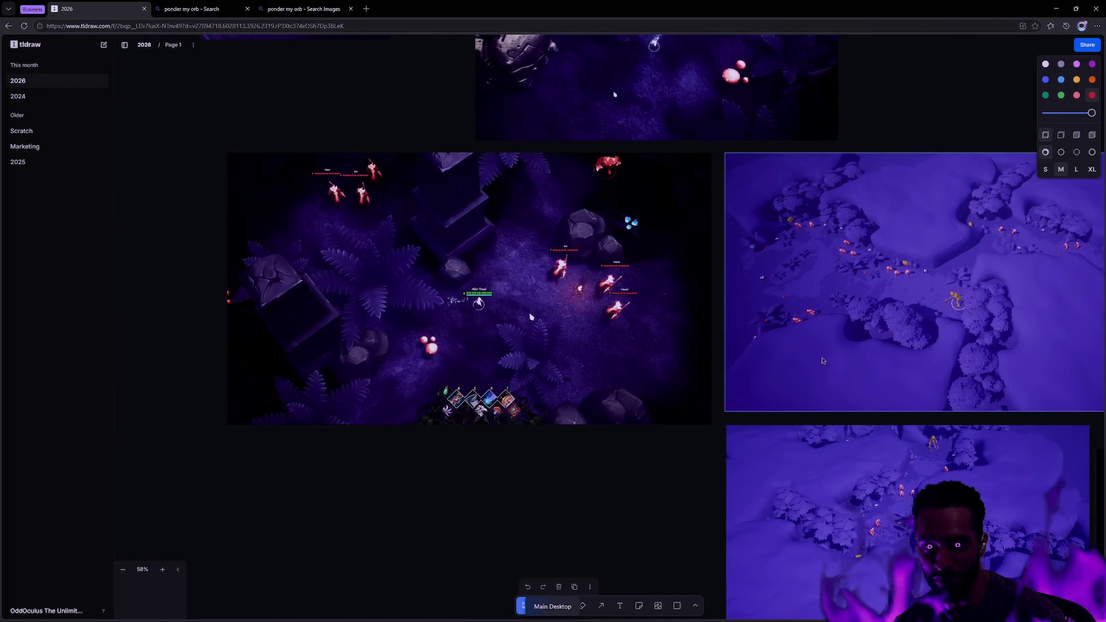
# - Zoom in on the purple dungeon-map screenshot and clear its selection
pyautogui.rightClick(788, 374)
pyautogui.click(706, 452)
pyautogui.hscroll(10, 706, 452)
pyautogui.scroll(-3, 706, 452)
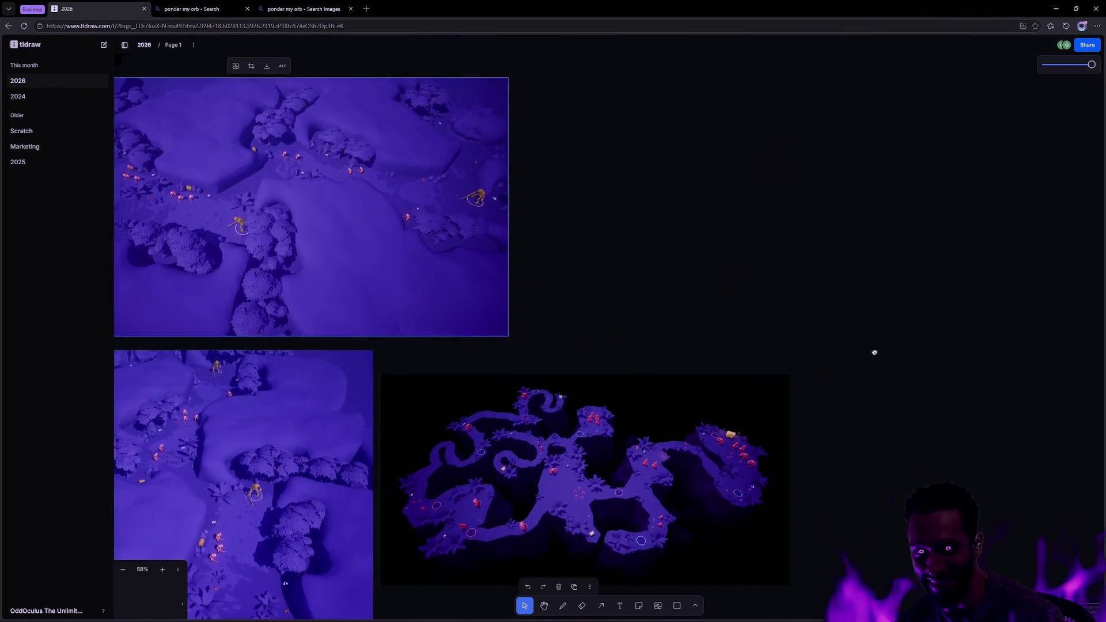
pyautogui.scroll(5, 580, 440)
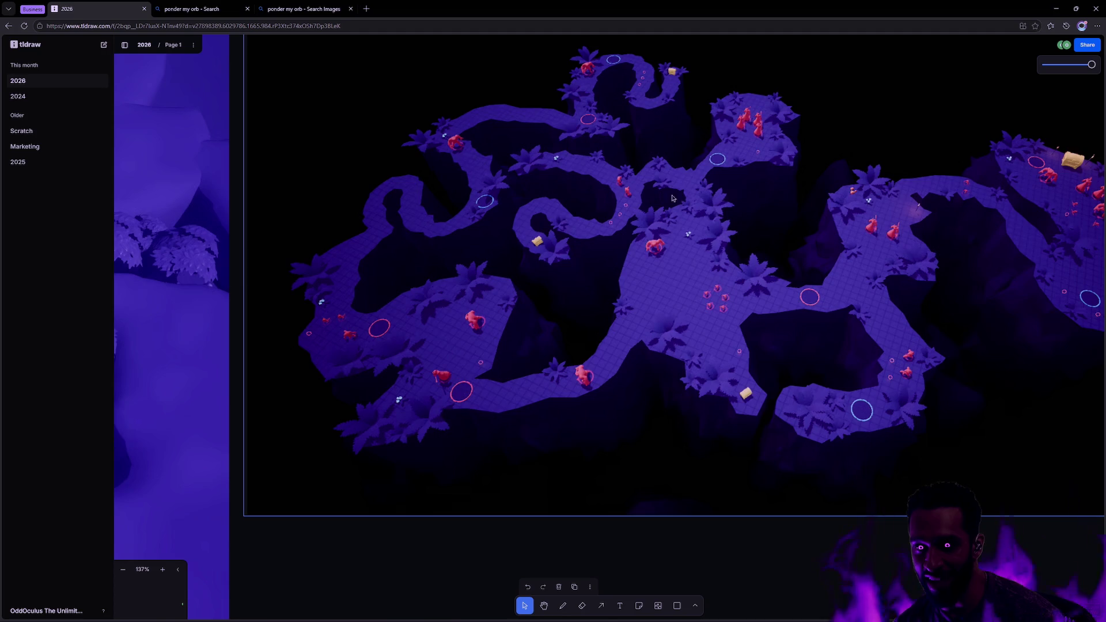
pyautogui.press('Escape')
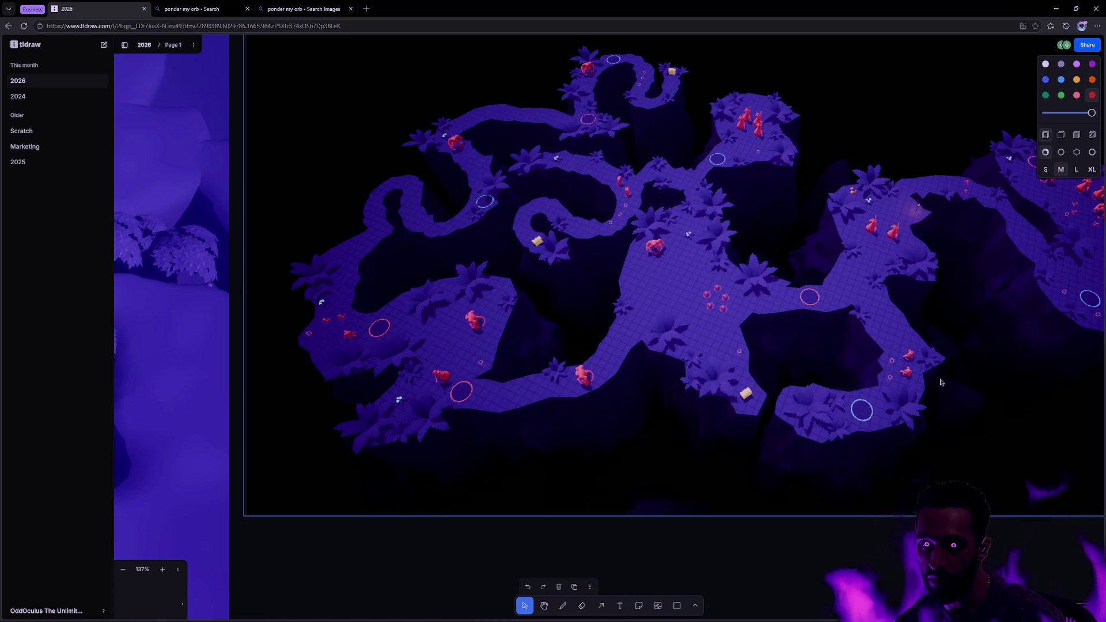
# - Pan the board so the whole map is centred, then switch to the terminal desktop
pyautogui.moveTo(927, 301)
pyautogui.mouseDown()
pyautogui.moveTo(724, 374)
pyautogui.moveTo(797, 323)
pyautogui.mouseUp()
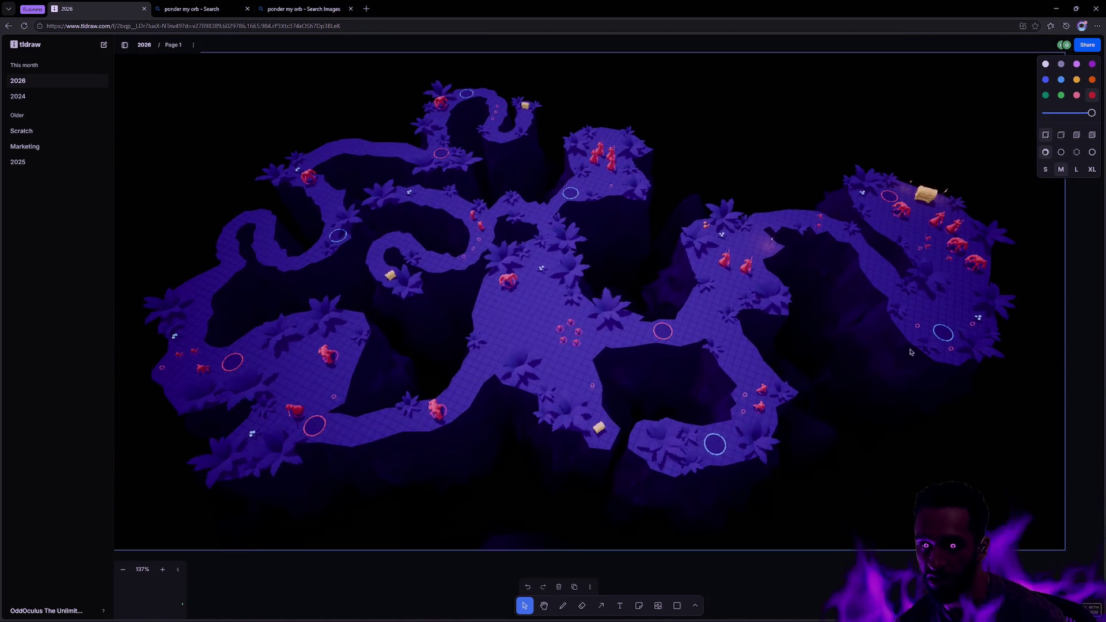
pyautogui.scroll(-1, 700, 282)
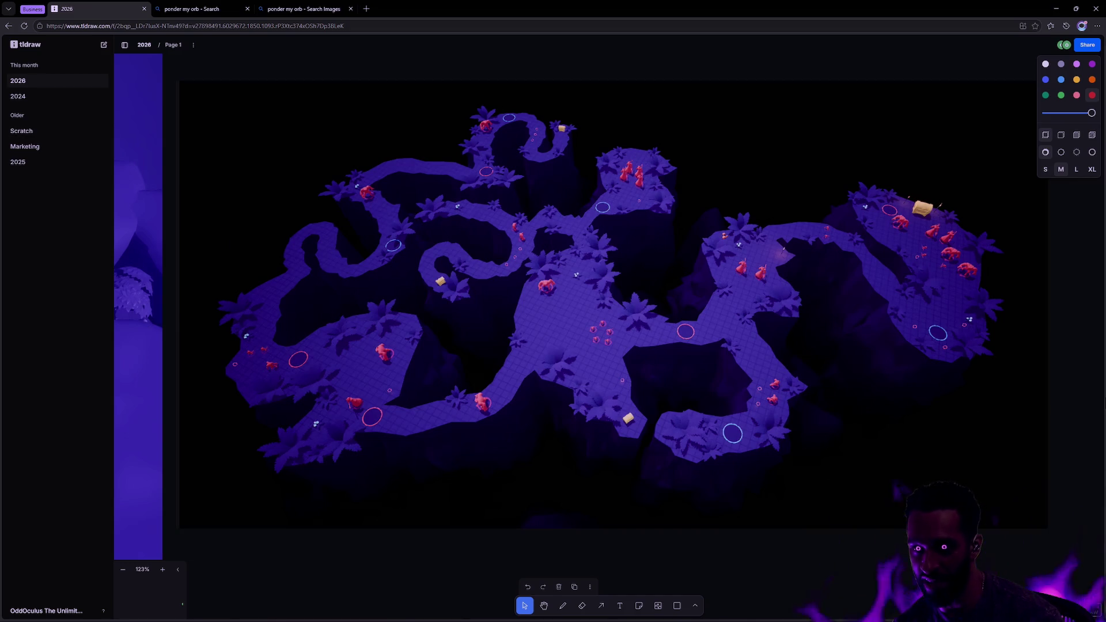
pyautogui.moveTo(617, 336); pyautogui.dragTo(662, 330)
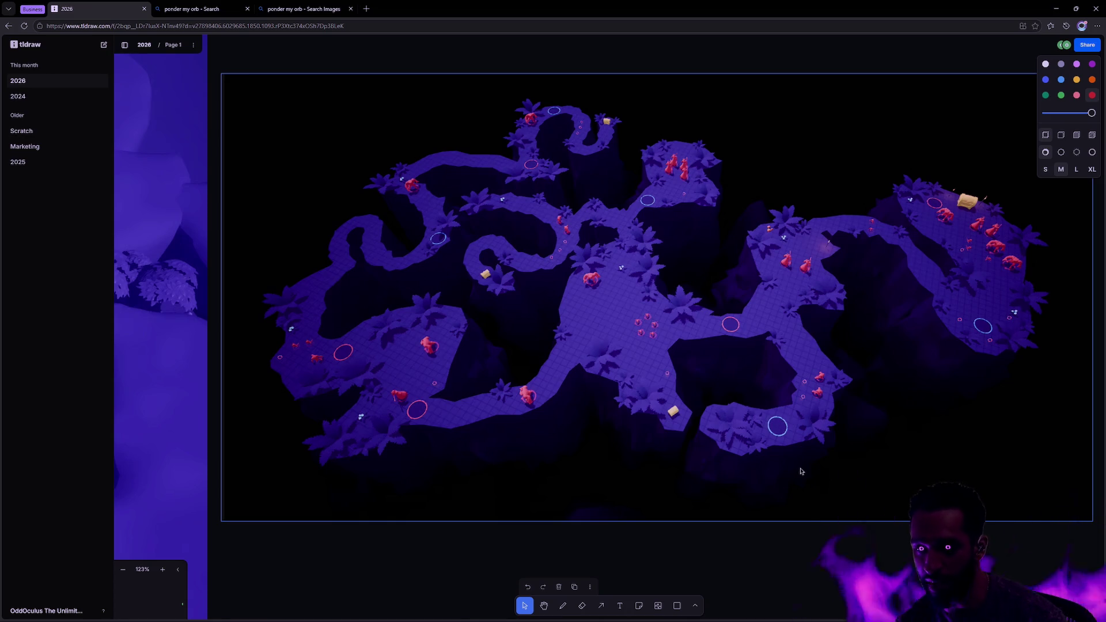
pyautogui.press('ctrl+super+Right')
pyautogui.press('ctrl+super+Left')
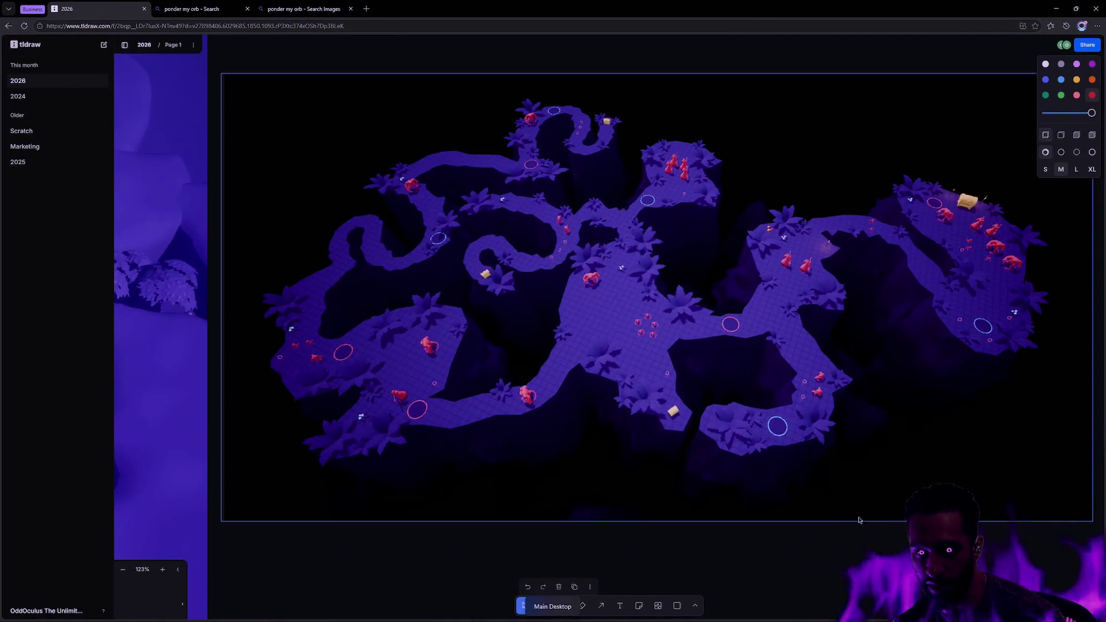
pyautogui.press('ctrl+super+Right')
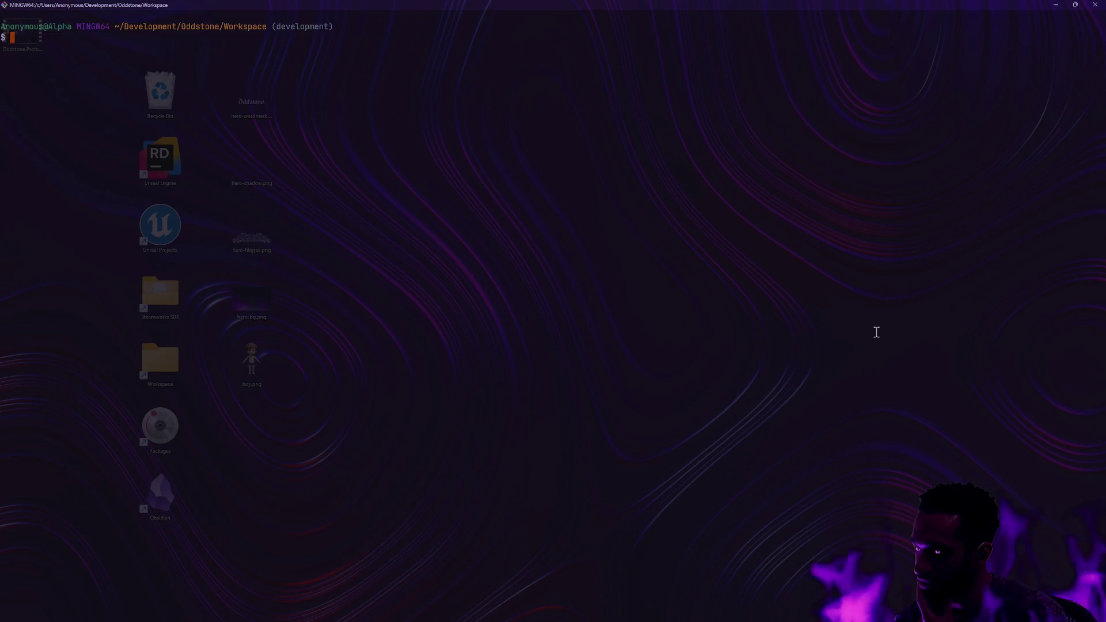
# - Return from the Git Bash terminal to the tldraw board '2026'
pyautogui.hotkey('alt', 'Tab')
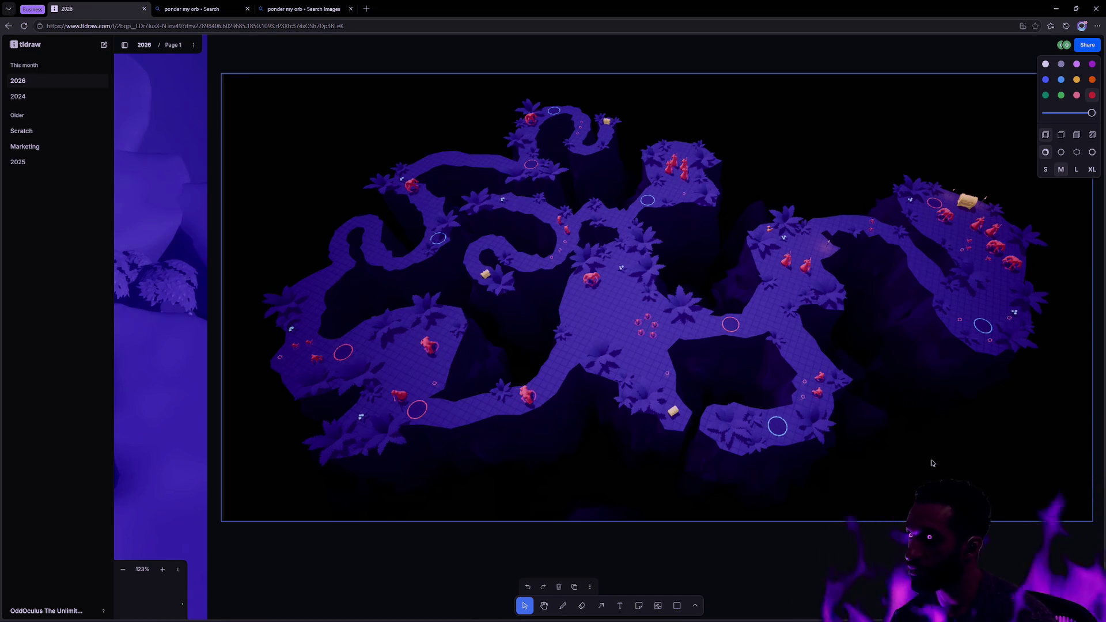
# - Deselect the dungeon map, then drag it up and right to uncover the gameplay screenshots beneath
pyautogui.click(854, 592)
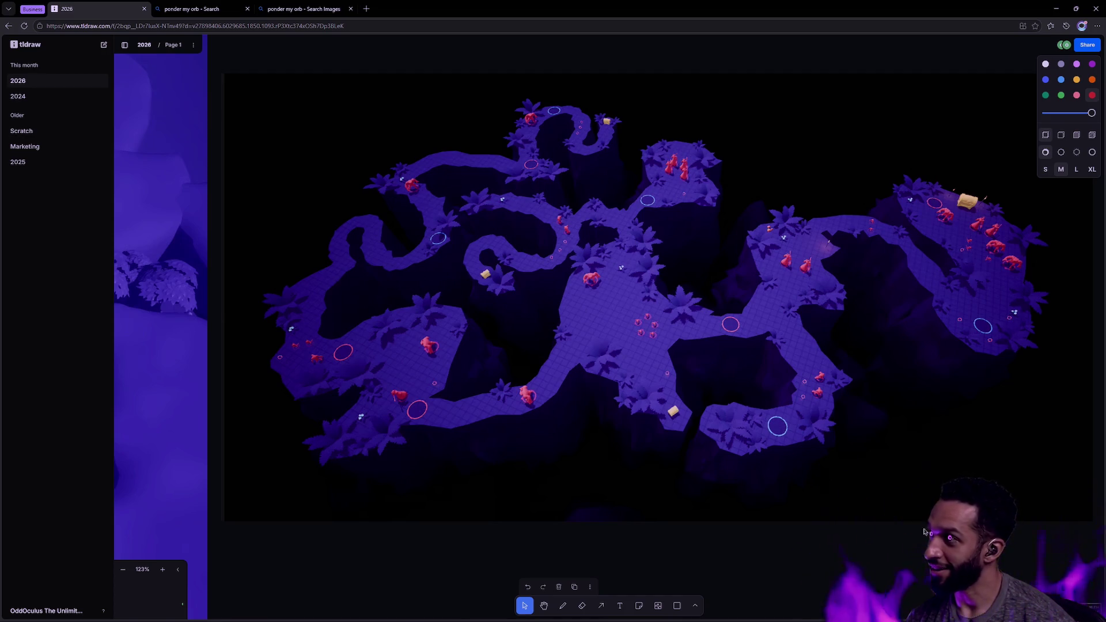
pyautogui.moveTo(370, 513)
pyautogui.mouseDown()
pyautogui.moveTo(475, 460)
pyautogui.moveTo(662, 417)
pyautogui.moveTo(1024, 382)
pyautogui.moveTo(910, 407)
pyautogui.moveTo(1072, 479)
pyautogui.mouseUp()
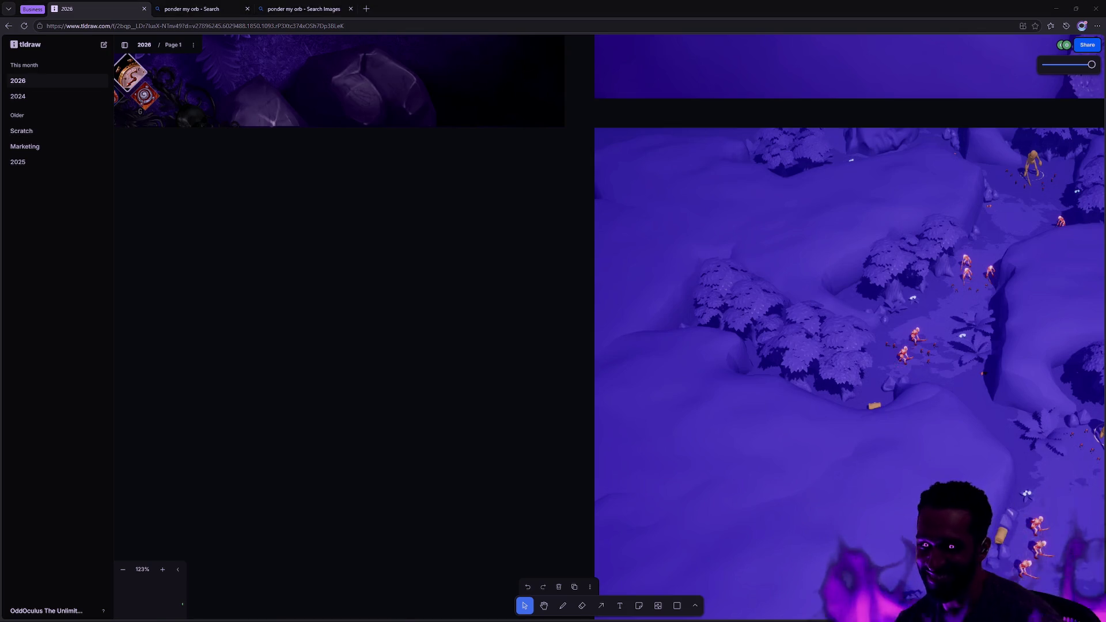
# - Scroll up and left to the purple forest gameplay screenshot with the enemies
pyautogui.scroll(3, 781, 451)
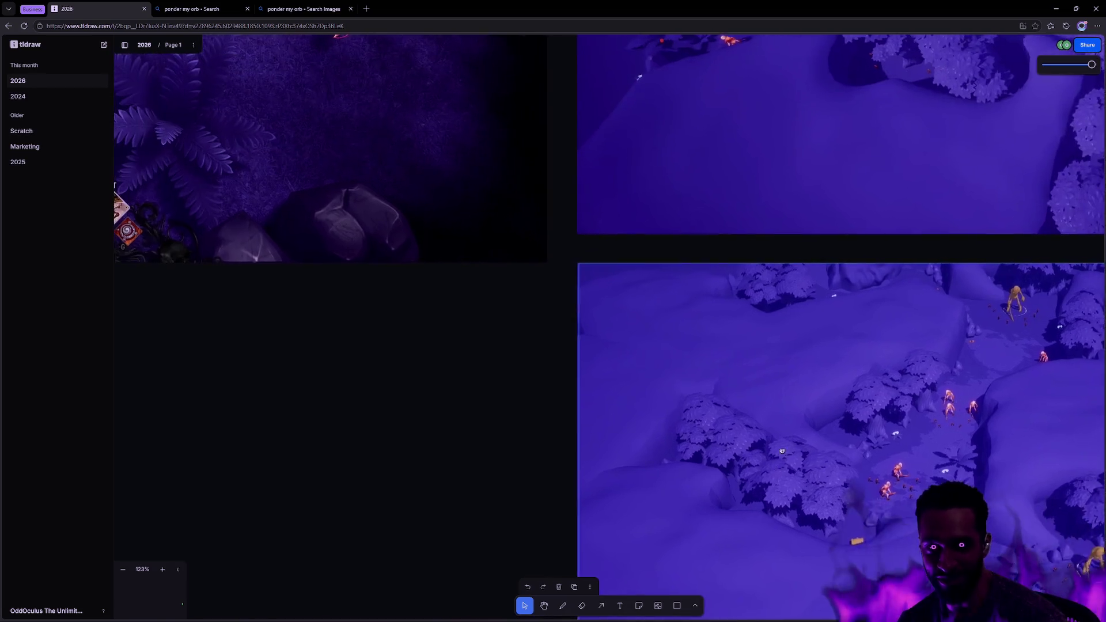
pyautogui.hscroll(-8, 781, 451)
pyautogui.scroll(3, 781, 451)
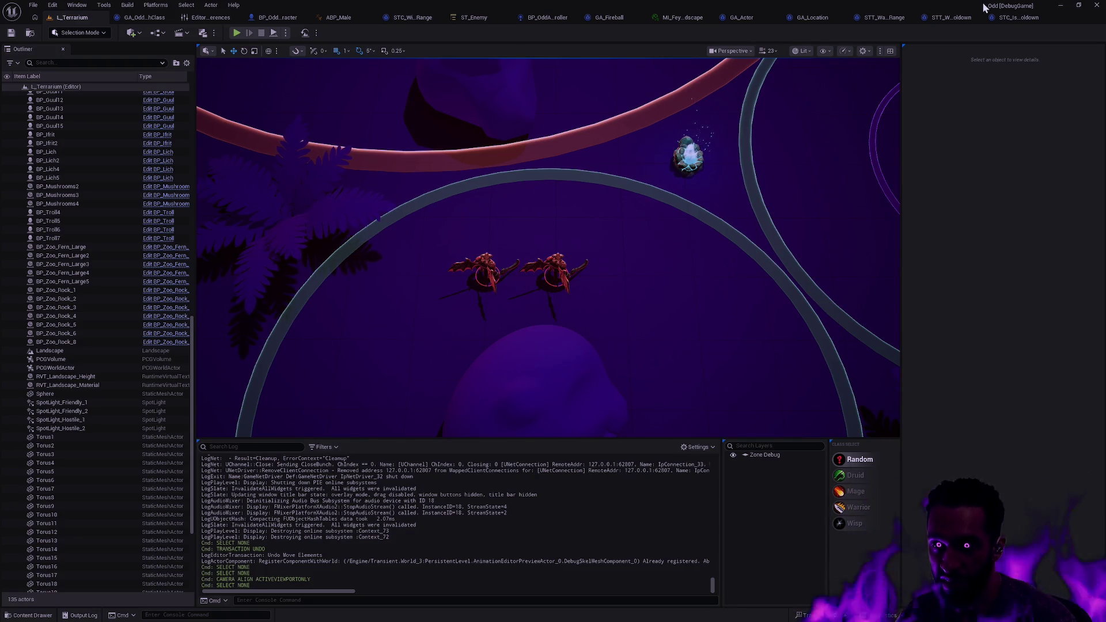
# - Glance at the Is Valid and cast nodes in STC_IsAbilityOnCooldown, then view the ST_Enemy state tree
pyautogui.click(1016, 17)
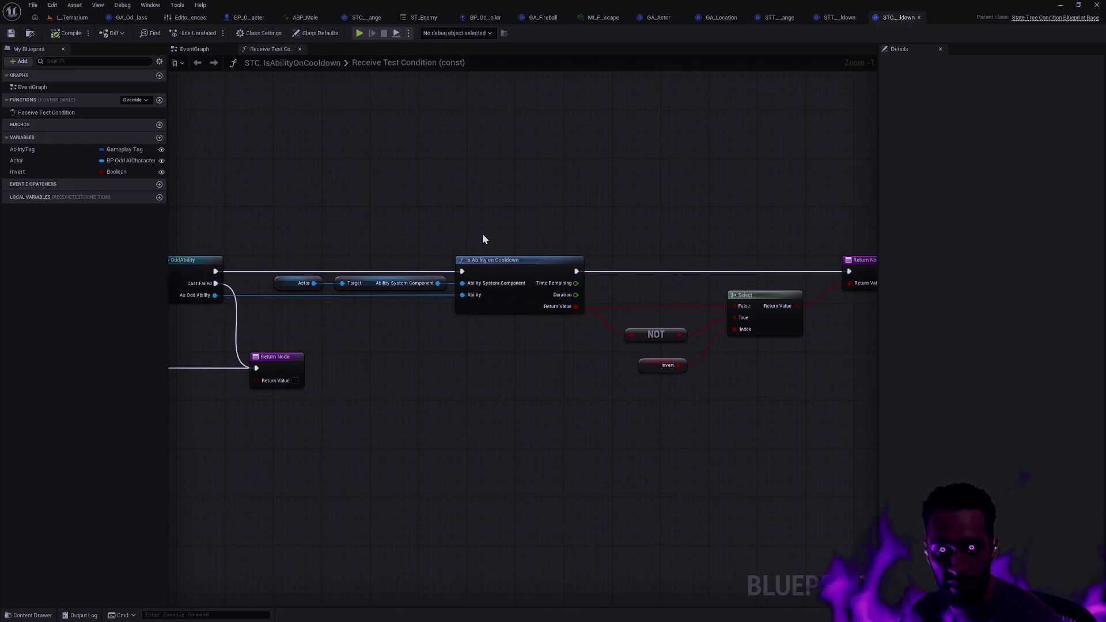
pyautogui.moveTo(484, 239)
pyautogui.mouseDown()
pyautogui.moveTo(521, 220)
pyautogui.moveTo(645, 198)
pyautogui.mouseUp()
pyautogui.click(410, 15)
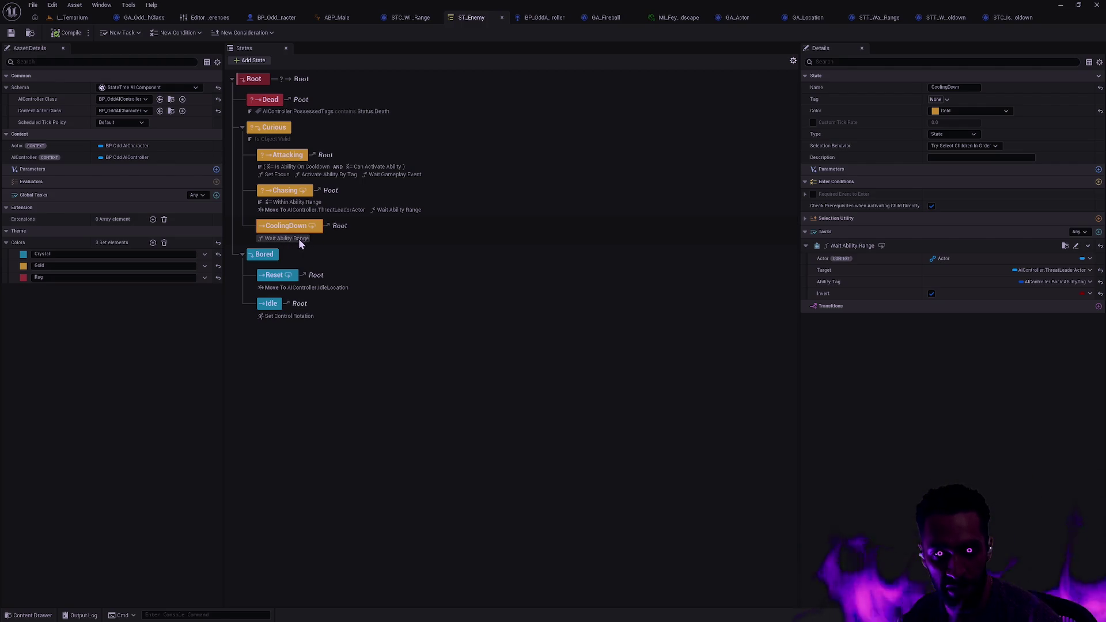
# - Inspect CoolingDown's Wait Ability Range task, then go back to the STC_IsAbilityOnCooldown graph
pyautogui.click(300, 244)
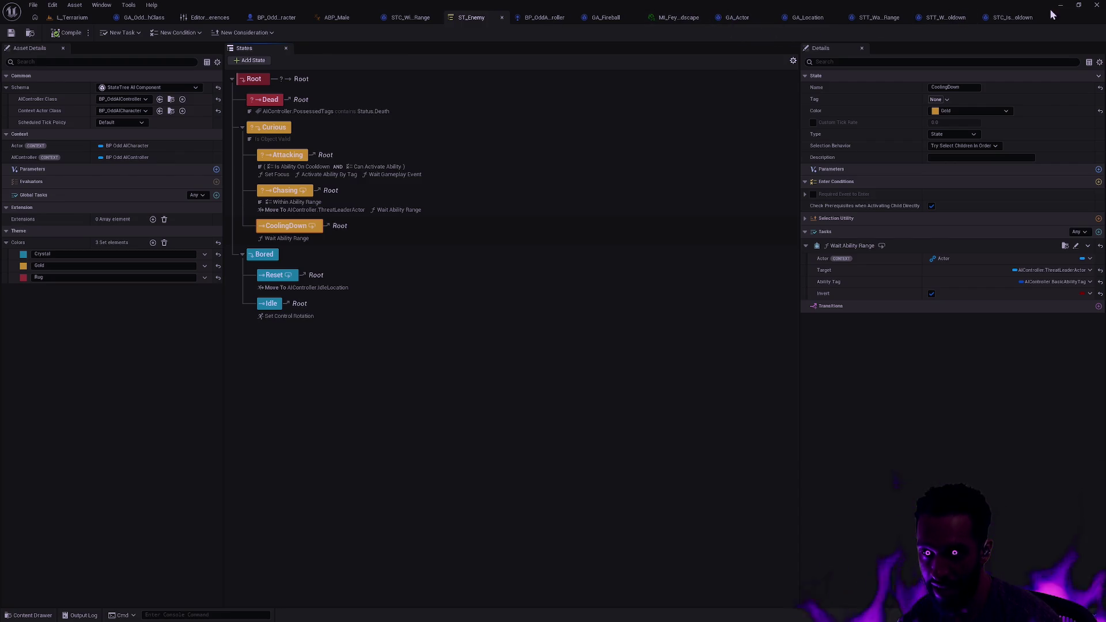
pyautogui.click(1017, 18)
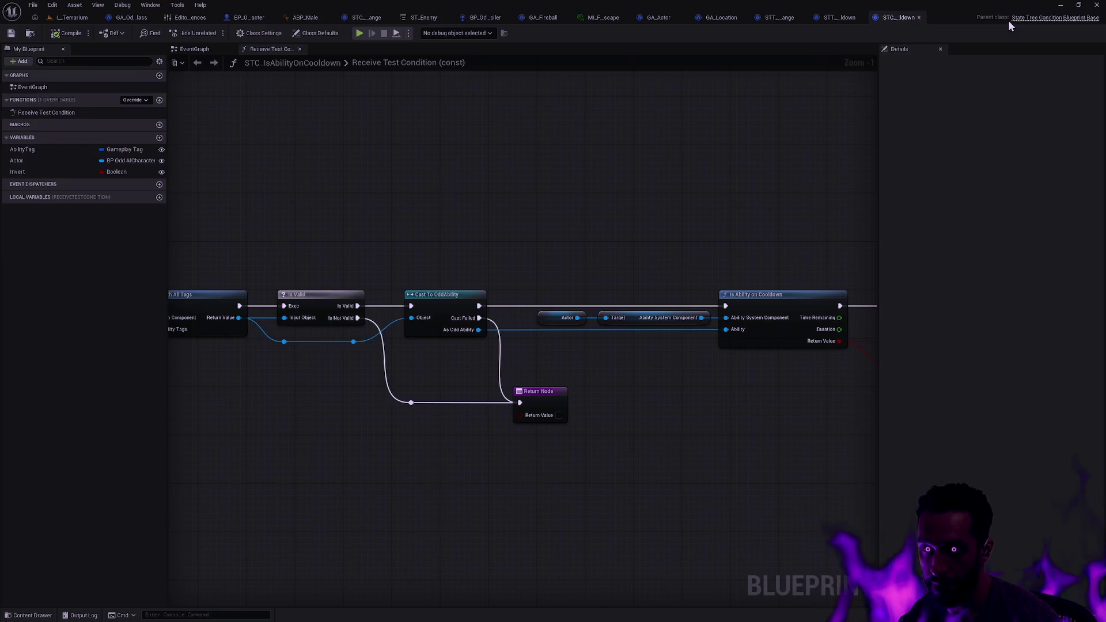
# - Close STC_IsAbilityOnCooldown, move via STT_WaitAbilityRange to STC_WithinAbilityRange, and open the Content Drawer
pyautogui.click(919, 18)
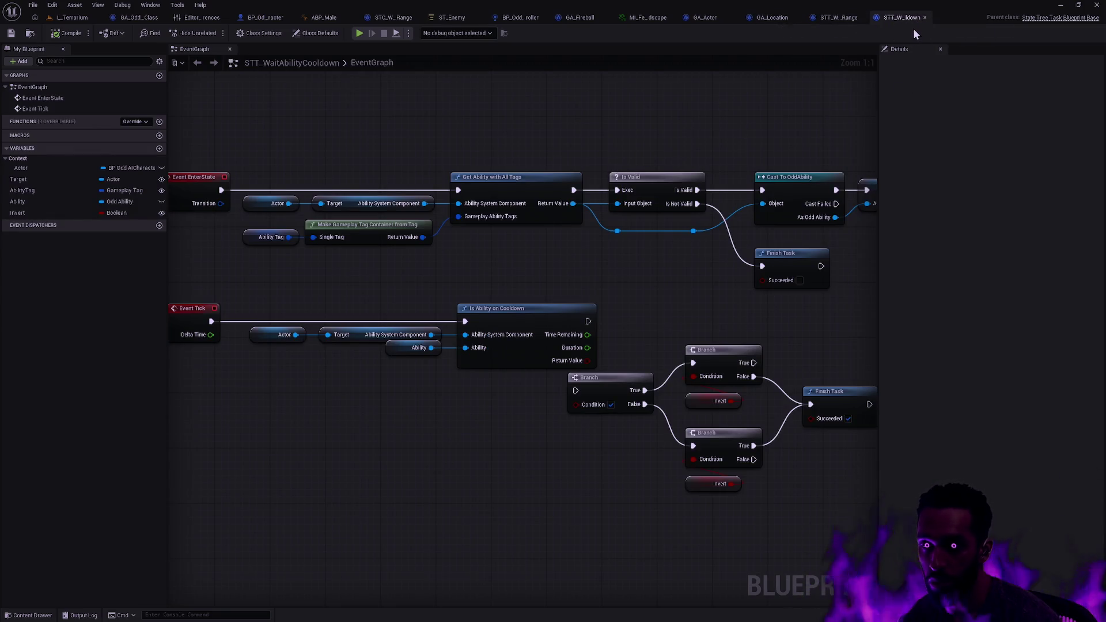
pyautogui.click(844, 19)
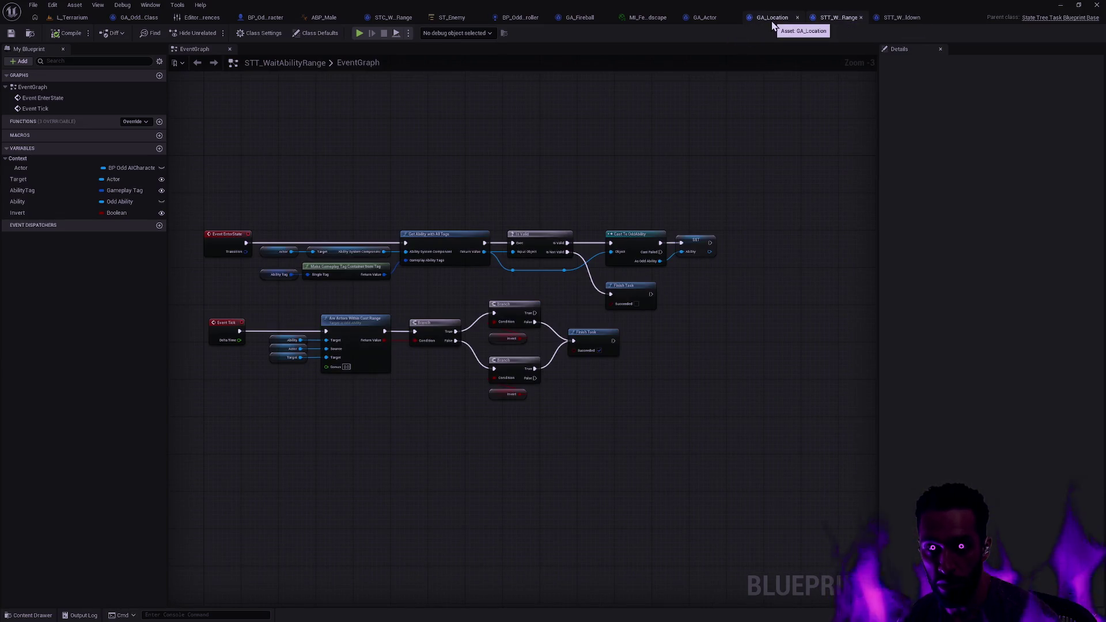
pyautogui.click(386, 18)
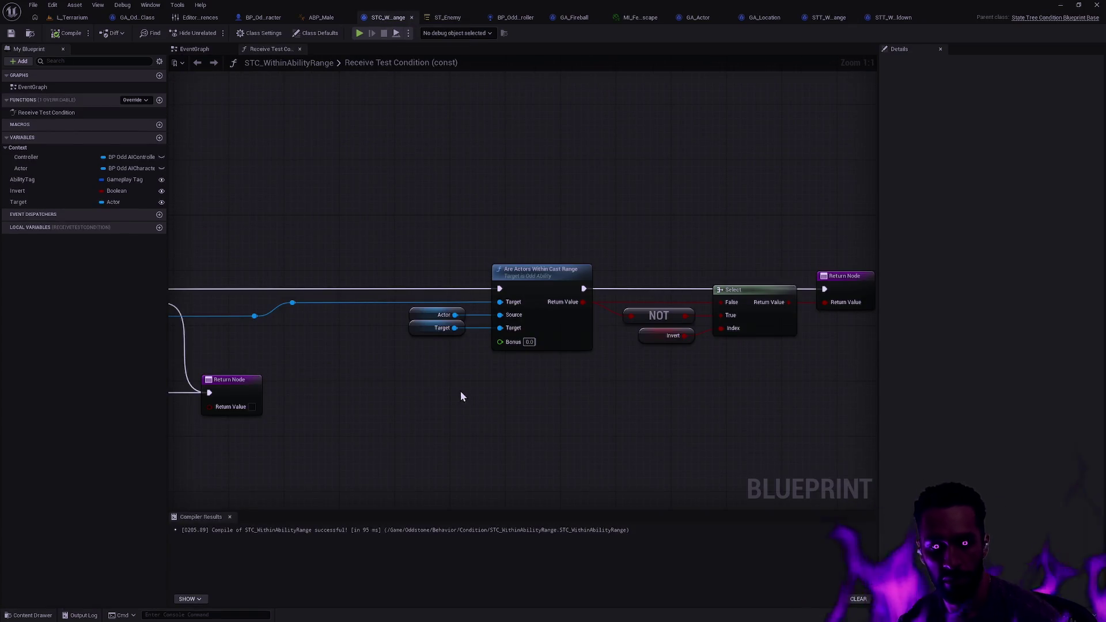
pyautogui.hotkey('ctrl', 'space')
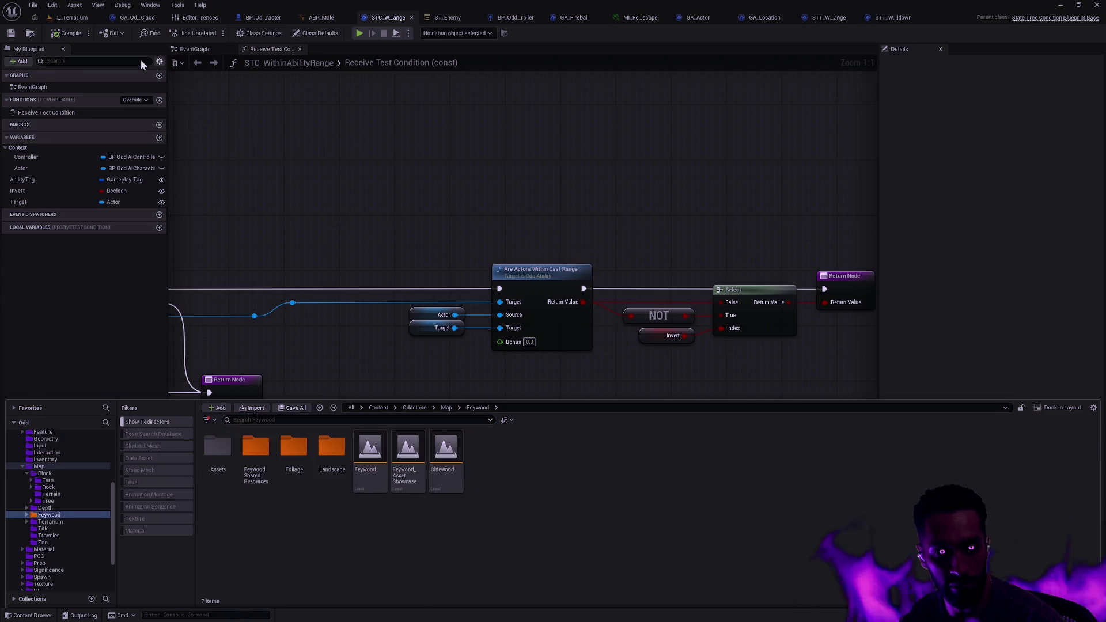
# - Browse to the condition asset and open STT_WaitAbilityCooldown from the Behavior Task folder
pyautogui.click(31, 34)
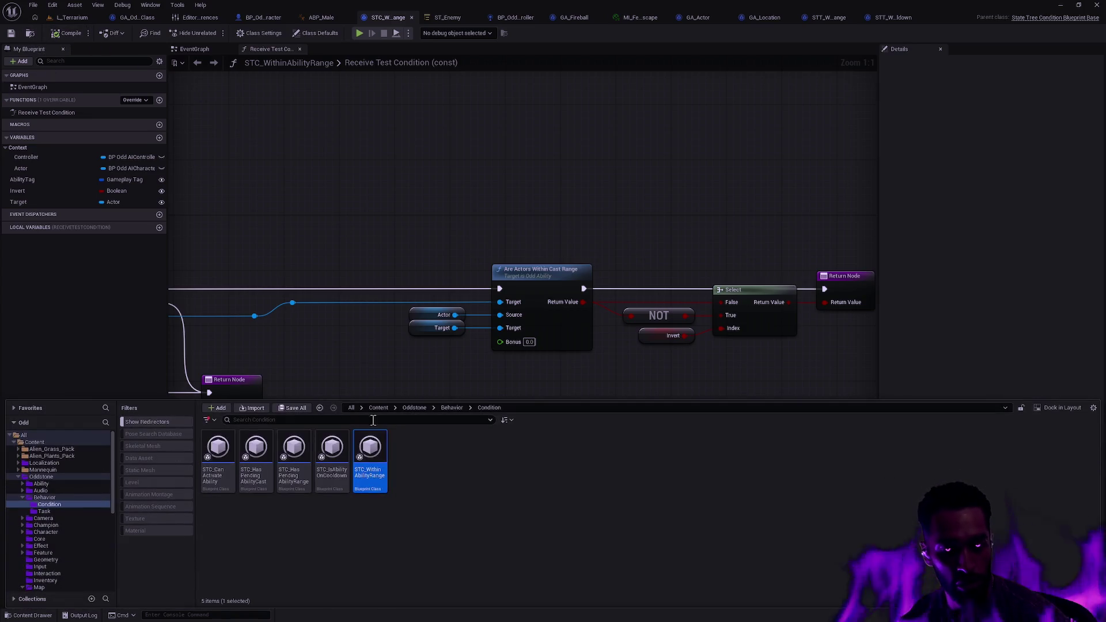
pyautogui.click(103, 511)
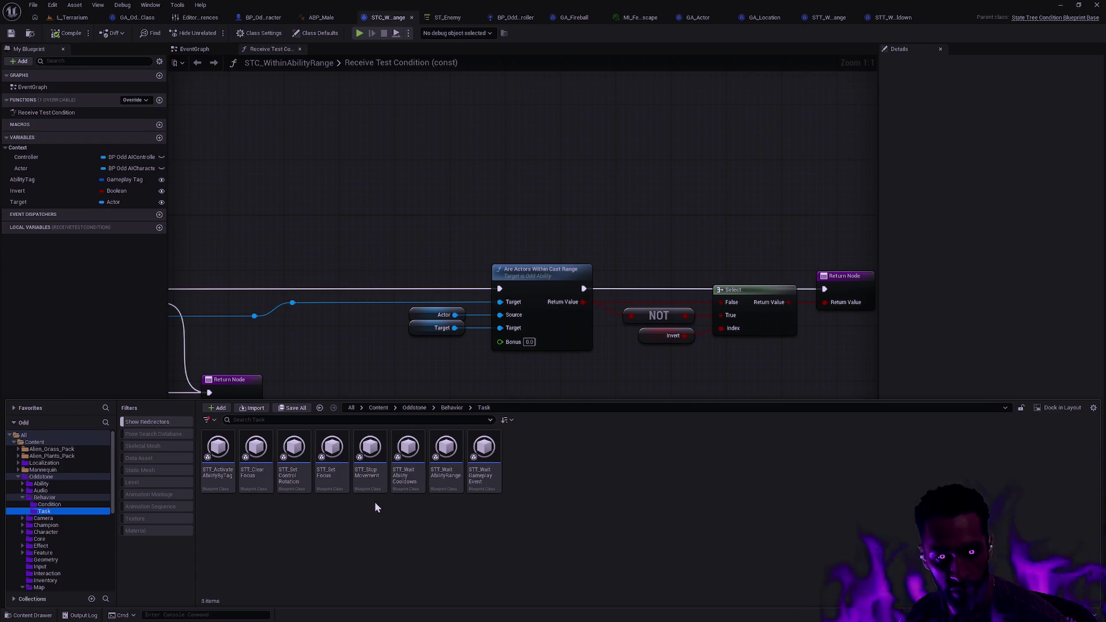
pyautogui.doubleClick(410, 475)
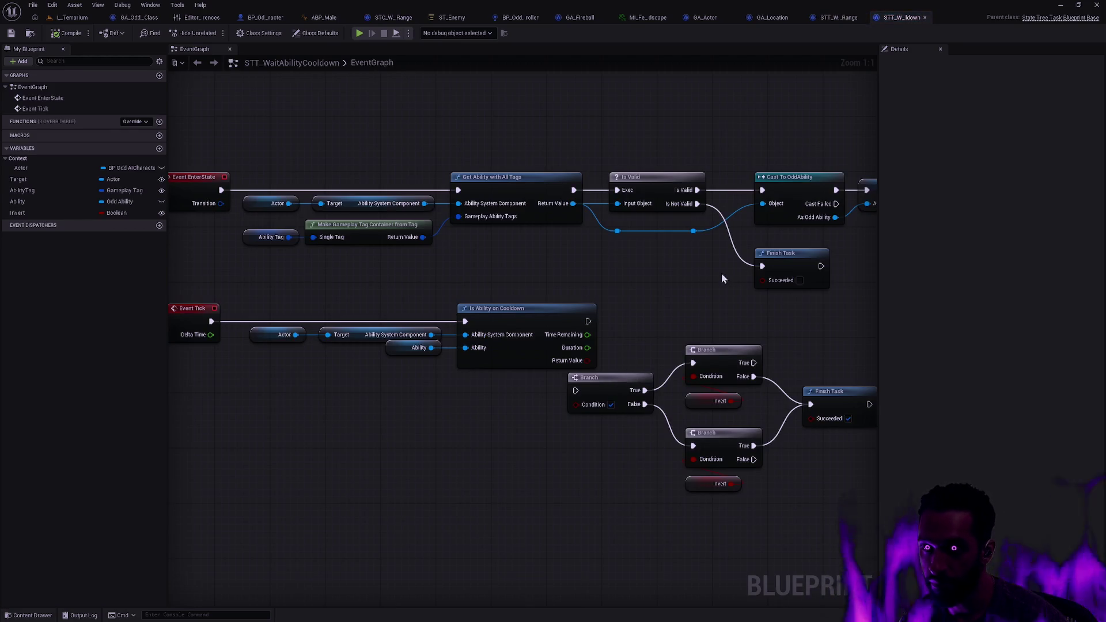
# - Move the Branch, Invert and Finish Task nodes down and right to free space
pyautogui.moveTo(732, 256); pyautogui.dragTo(782, 250)
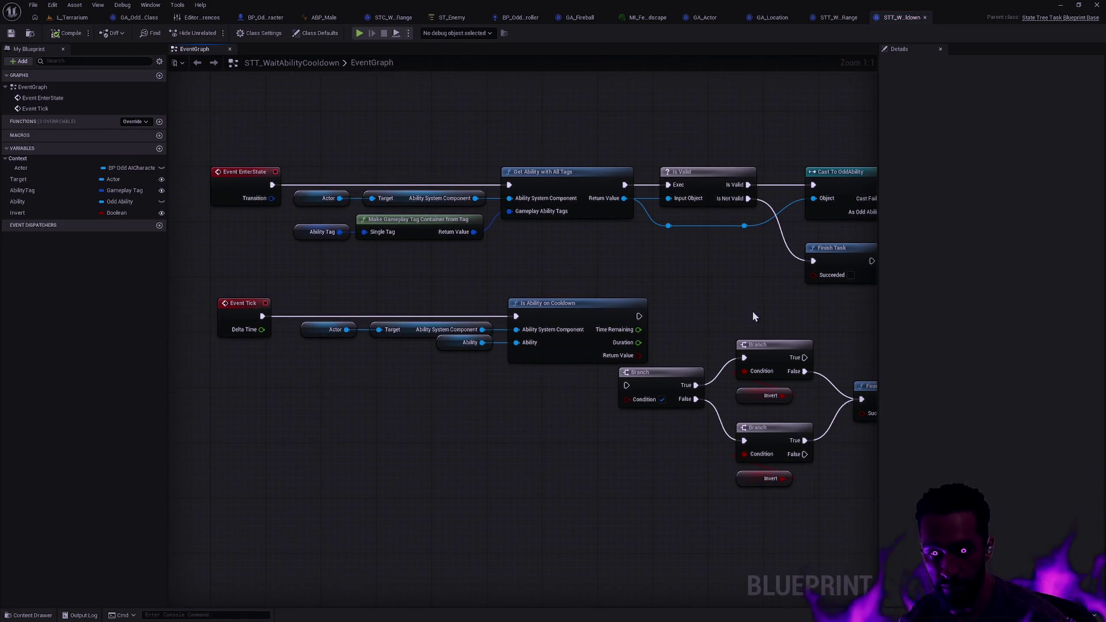
pyautogui.moveTo(753, 316); pyautogui.dragTo(716, 318)
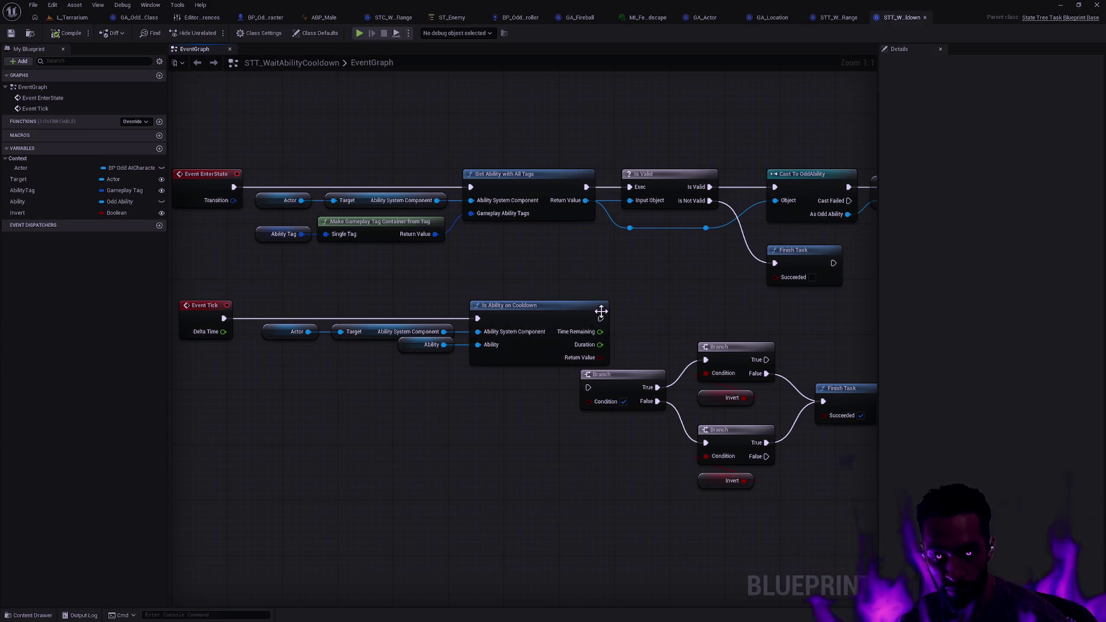
pyautogui.moveTo(612, 316)
pyautogui.mouseDown()
pyautogui.moveTo(782, 476)
pyautogui.moveTo(737, 507)
pyautogui.moveTo(800, 518)
pyautogui.mouseUp()
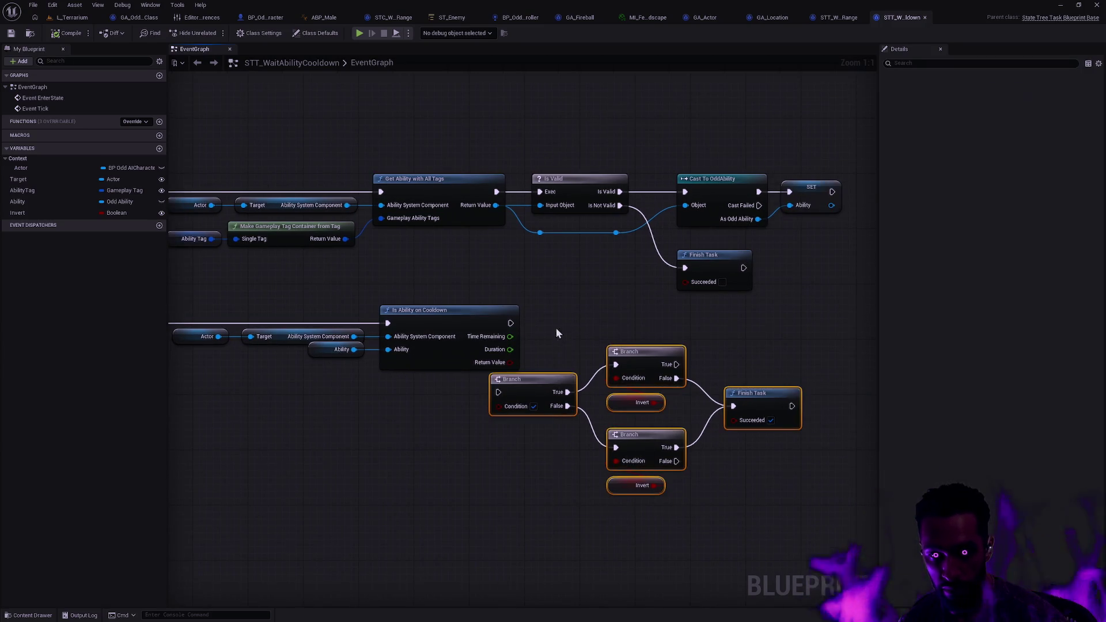
pyautogui.moveTo(518, 381); pyautogui.dragTo(588, 415)
pyautogui.click(582, 355)
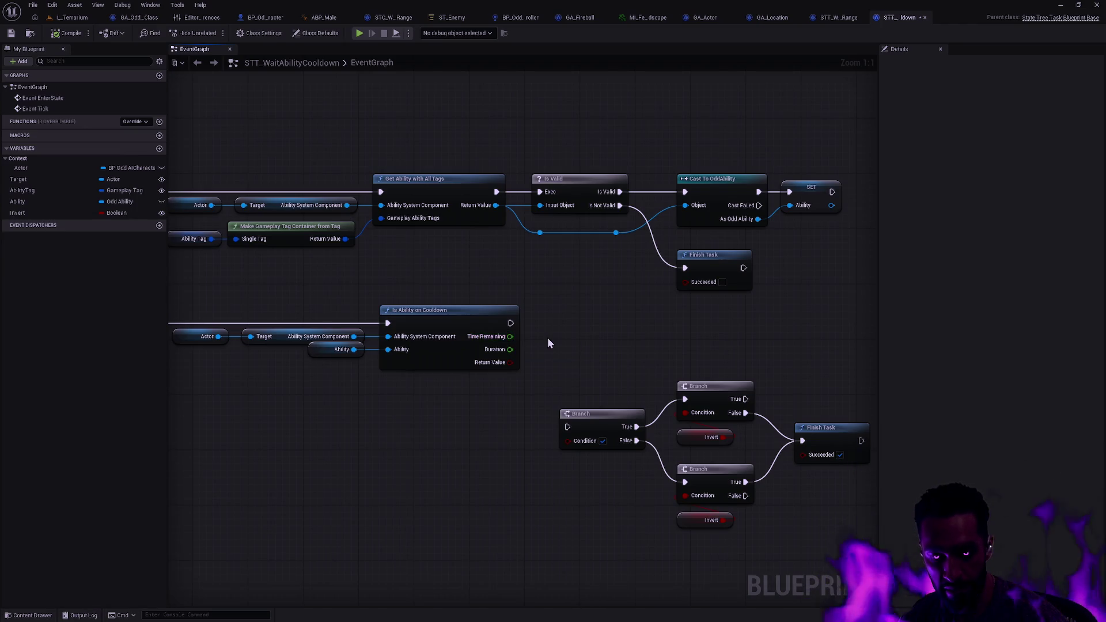
# - Abandon adding a node from Time Remaining and open Is Ability on Cooldown's C++ source
pyautogui.moveTo(510, 337); pyautogui.dragTo(571, 343)
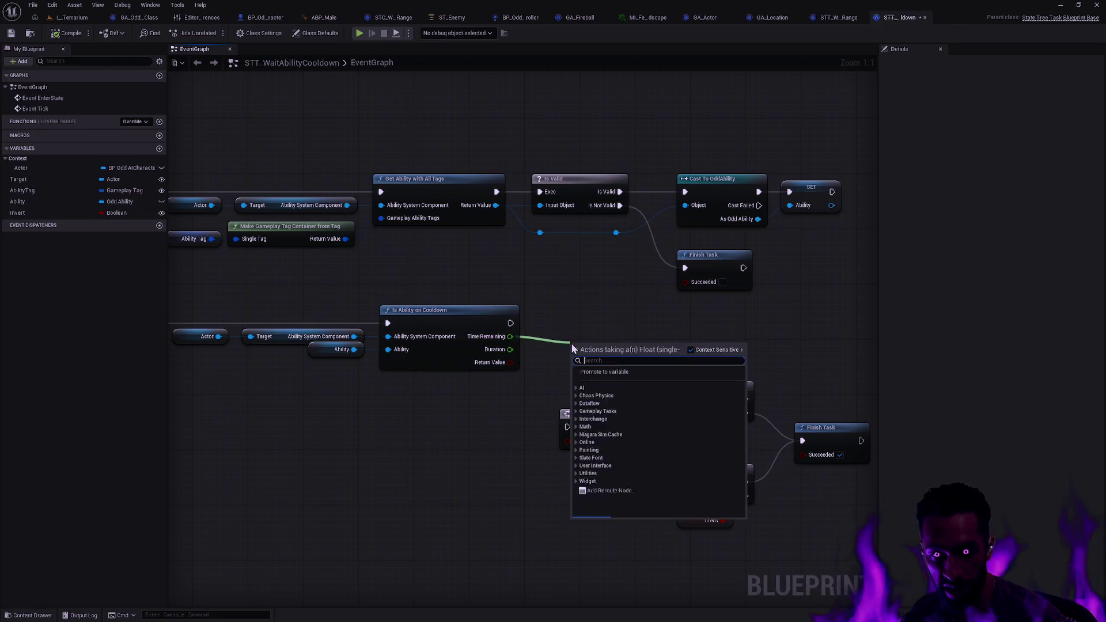
pyautogui.write('gr')
pyautogui.press('Escape')
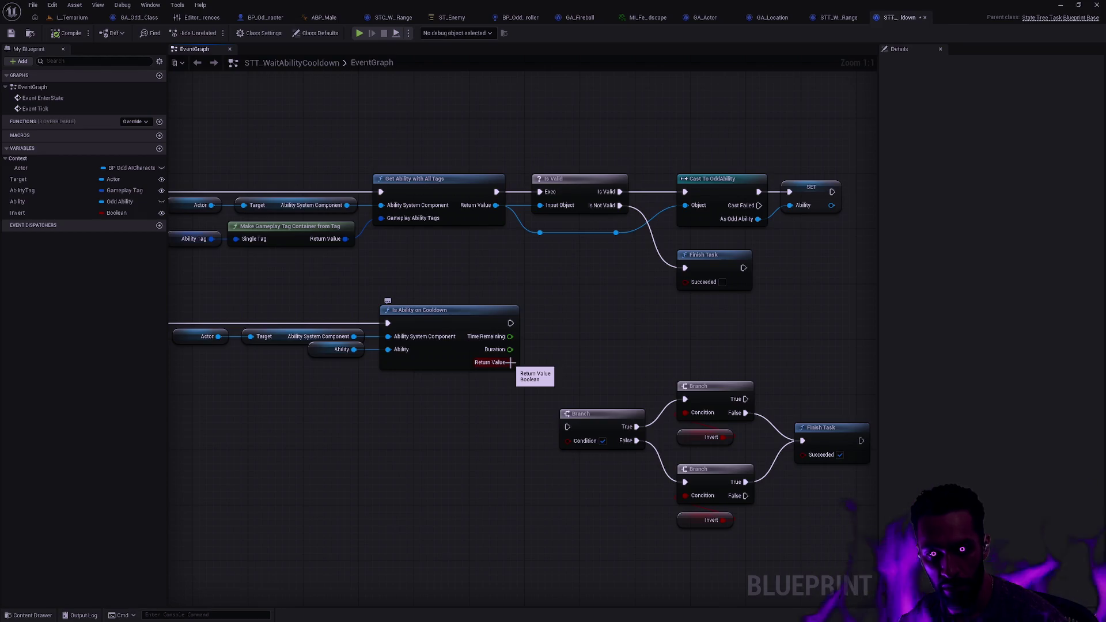
pyautogui.click(443, 311)
pyautogui.doubleClick(444, 312)
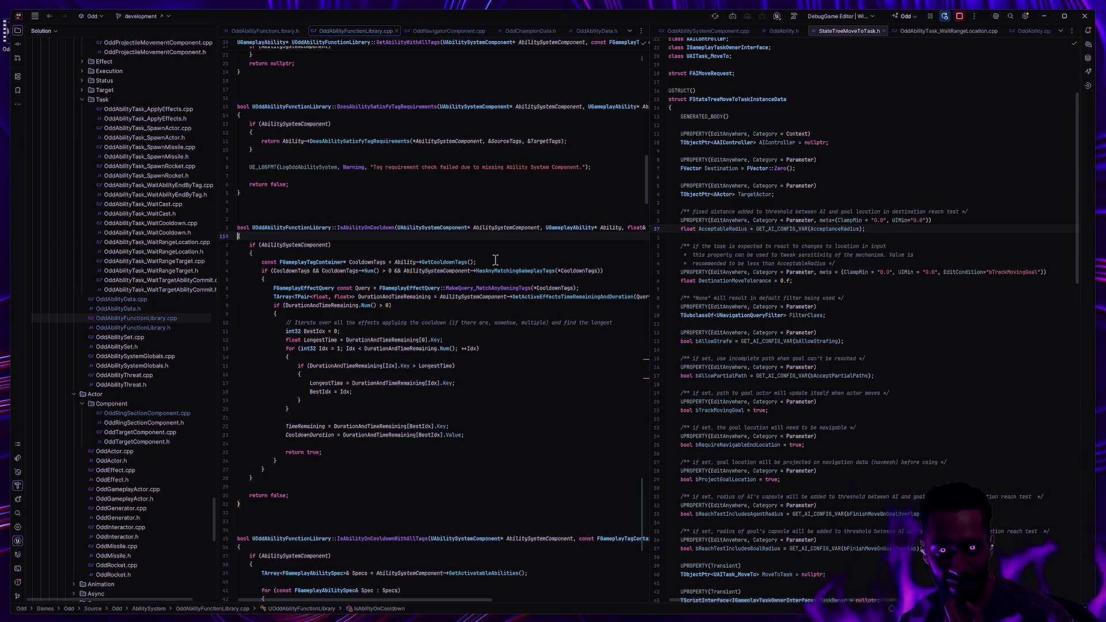
# - Read IsAbilityOnCooldown in OddAbilityFunctionLibrary.cpp, checking the FGameplayEffectQuery and DurationAndTimeRemaining info
pyautogui.moveTo(406, 287)
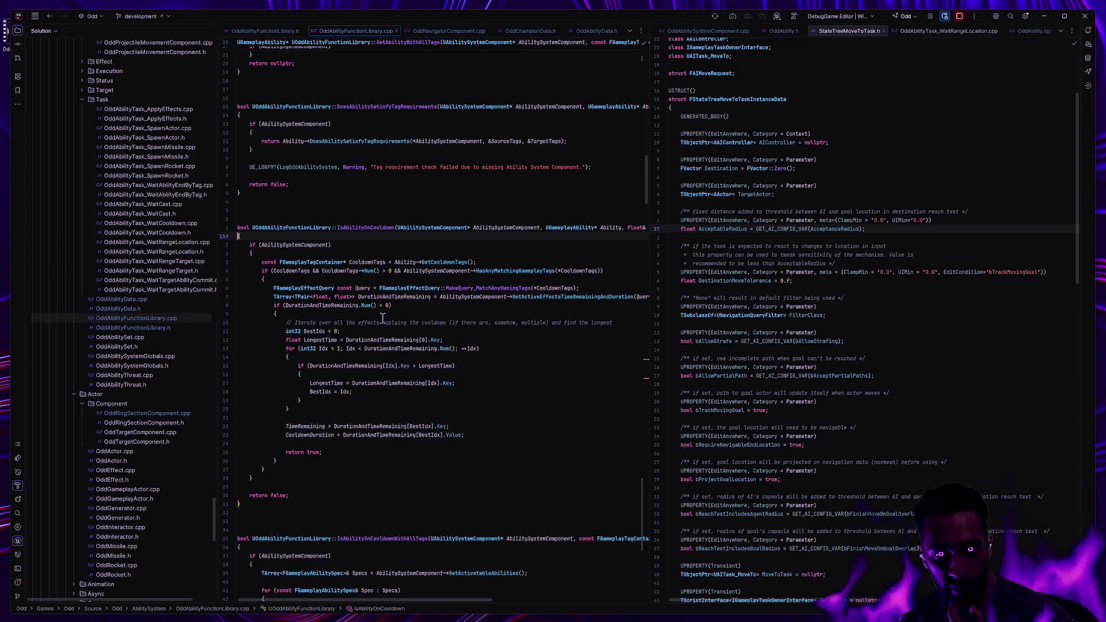
pyautogui.scroll(-1, 418, 327)
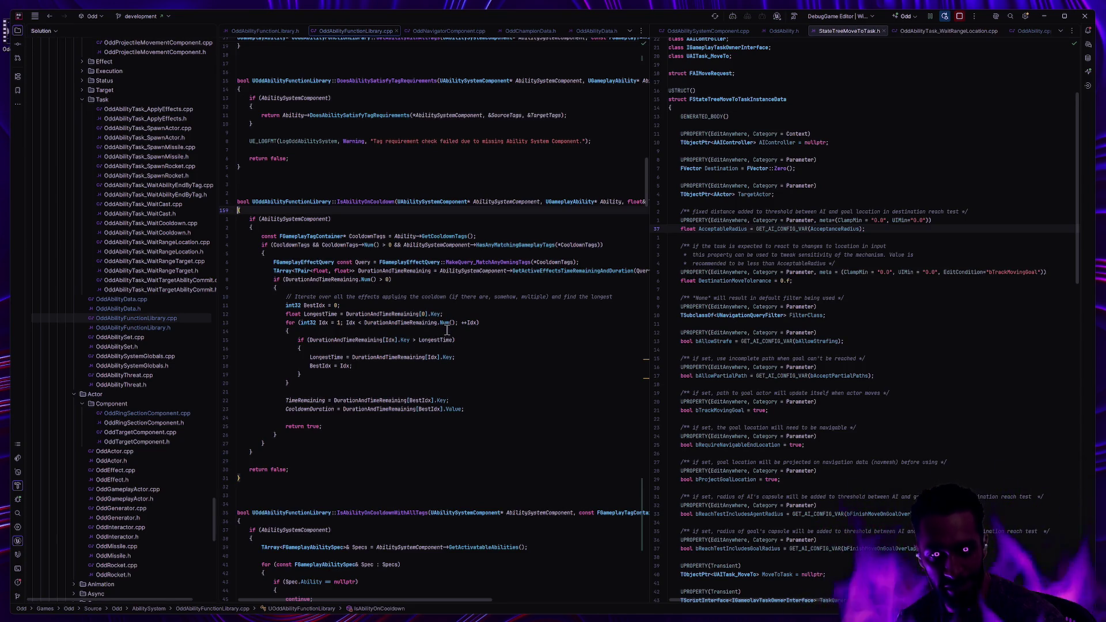
pyautogui.scroll(3, 432, 283)
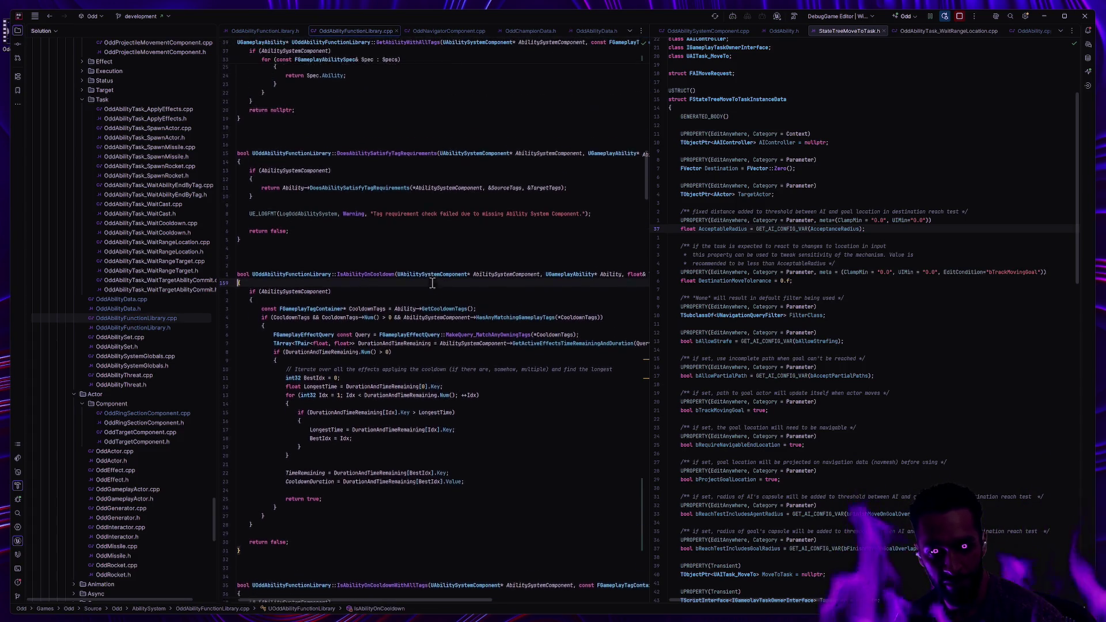
pyautogui.scroll(-4, 432, 283)
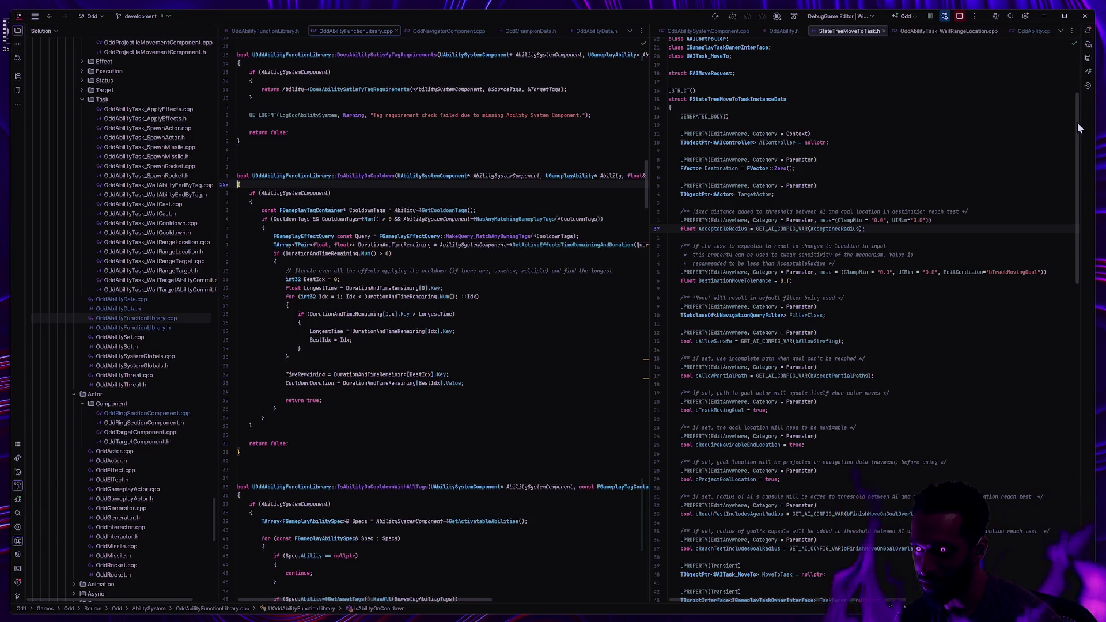
pyautogui.moveTo(1077, 123)
pyautogui.mouseDown()
pyautogui.moveTo(1078, 113)
pyautogui.moveTo(1079, 139)
pyautogui.mouseUp()
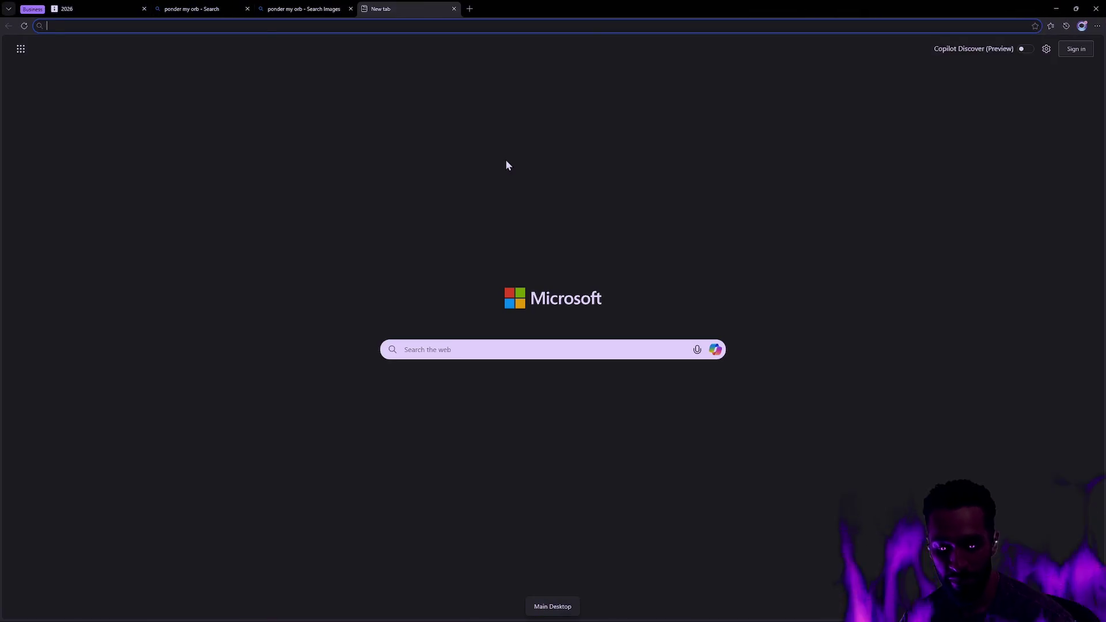
# - Search Bing images for 'beaker muppet' and view a Beaker image up close
pyautogui.write('beaker ')
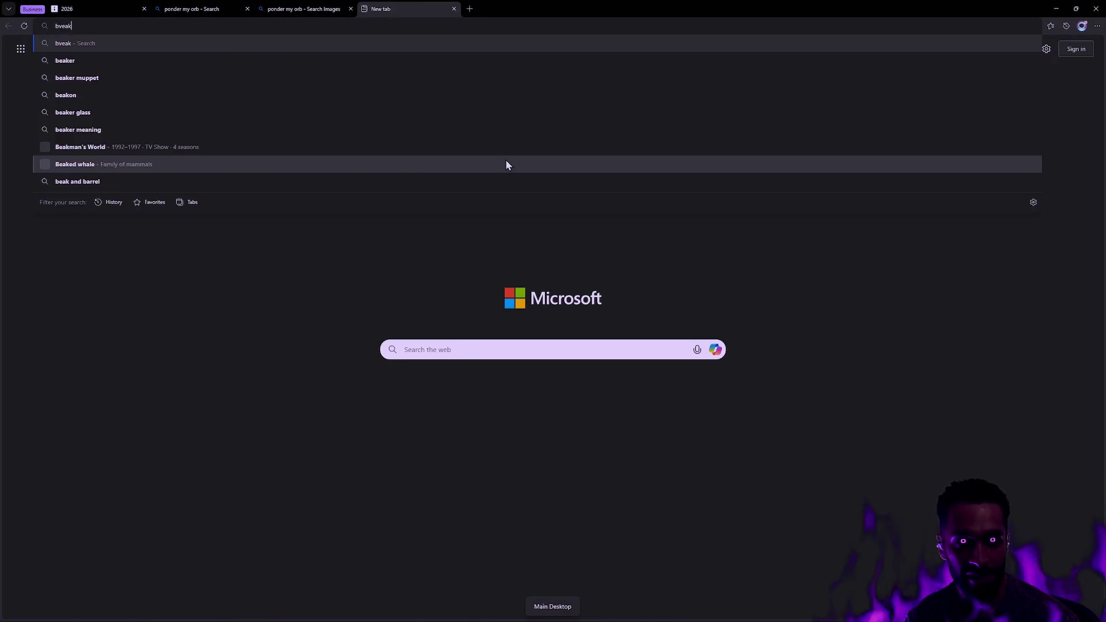
pyautogui.write('muppet')
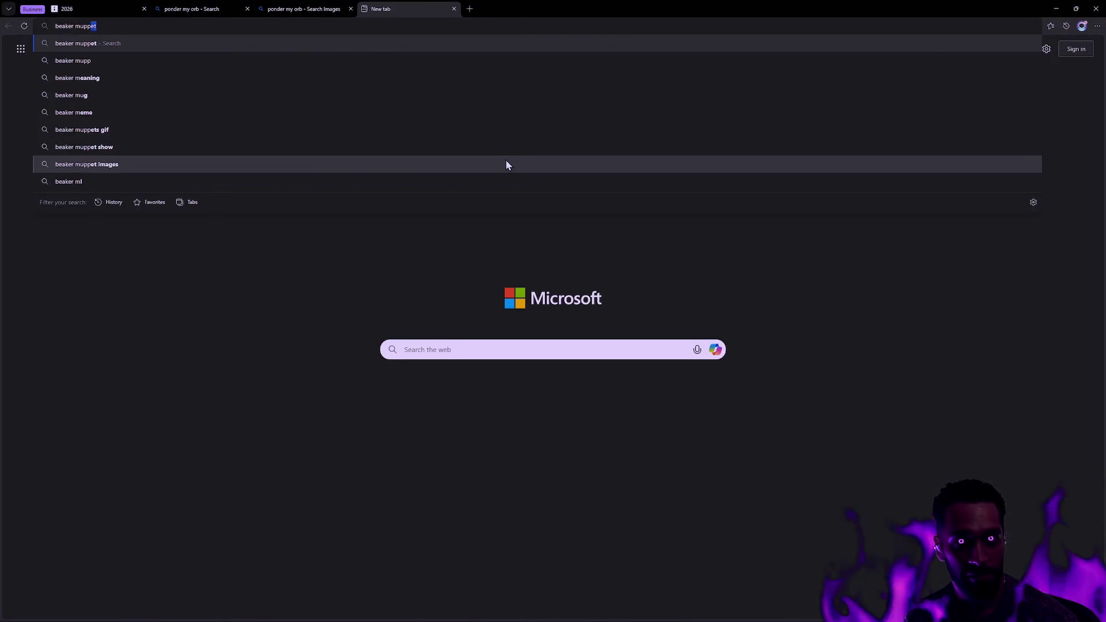
pyautogui.press('Return')
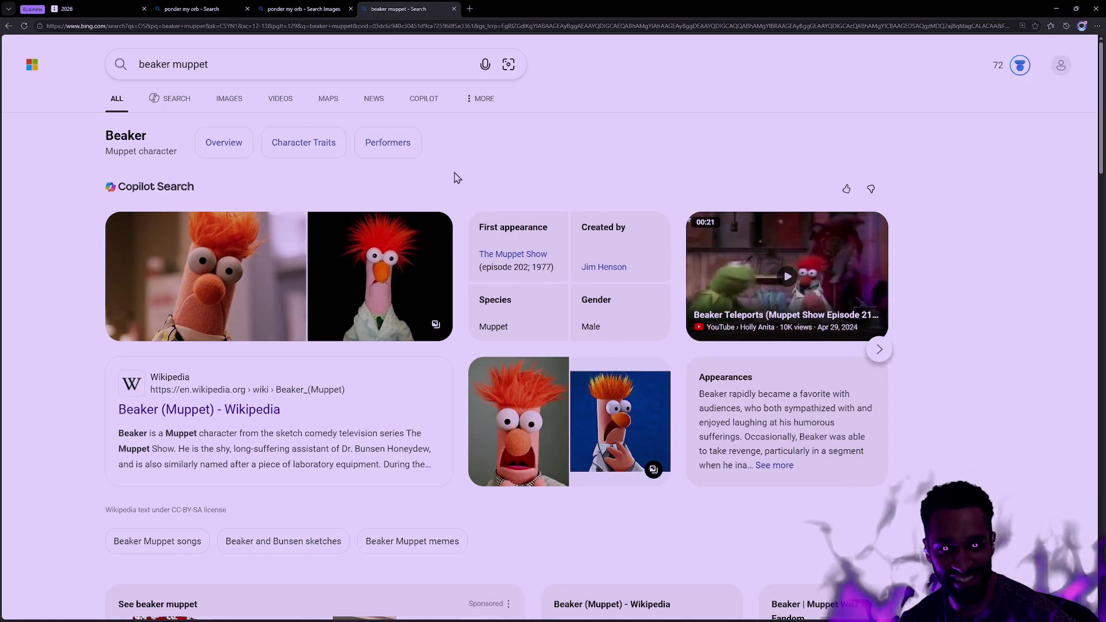
pyautogui.click(229, 99)
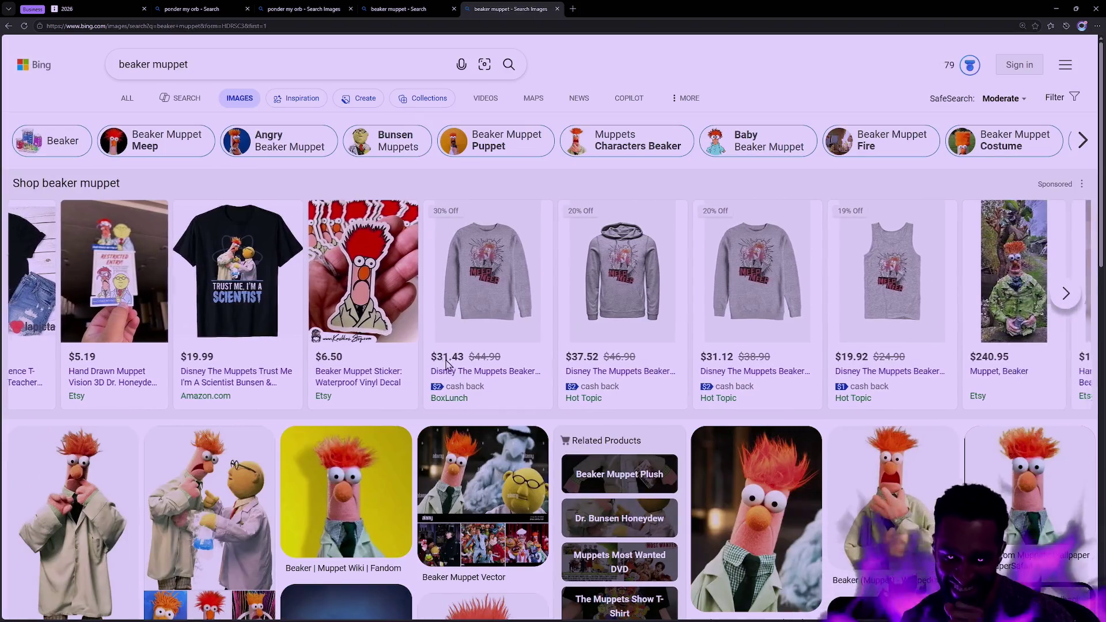
pyautogui.click(761, 514)
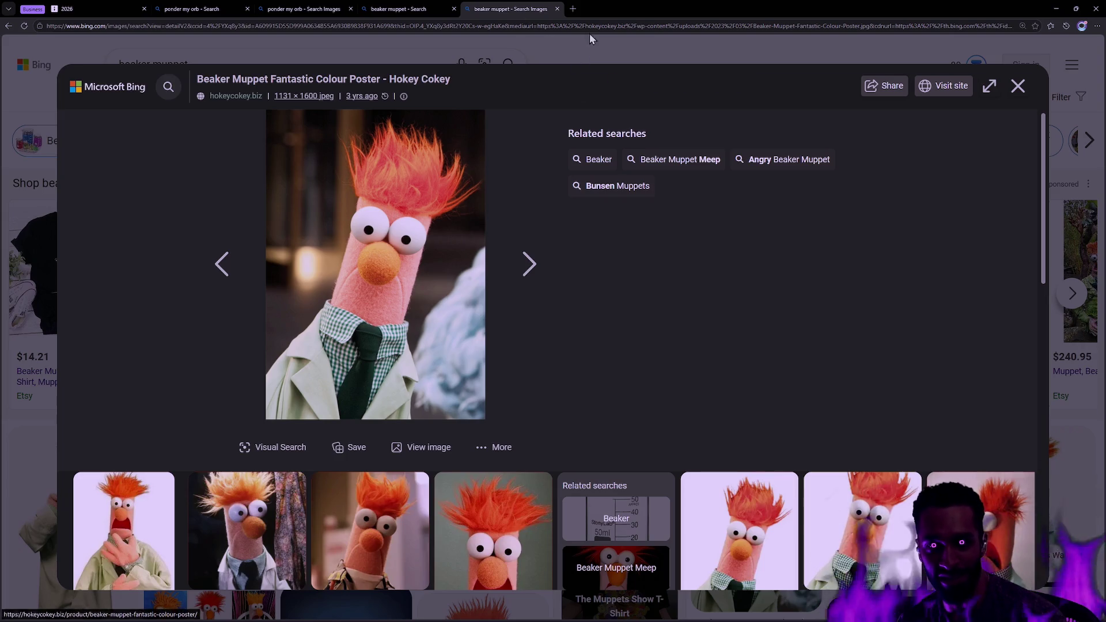
# - Close the beaker muppet and both 'ponder my orb' tabs to land on the 2026 tab
pyautogui.click(556, 8)
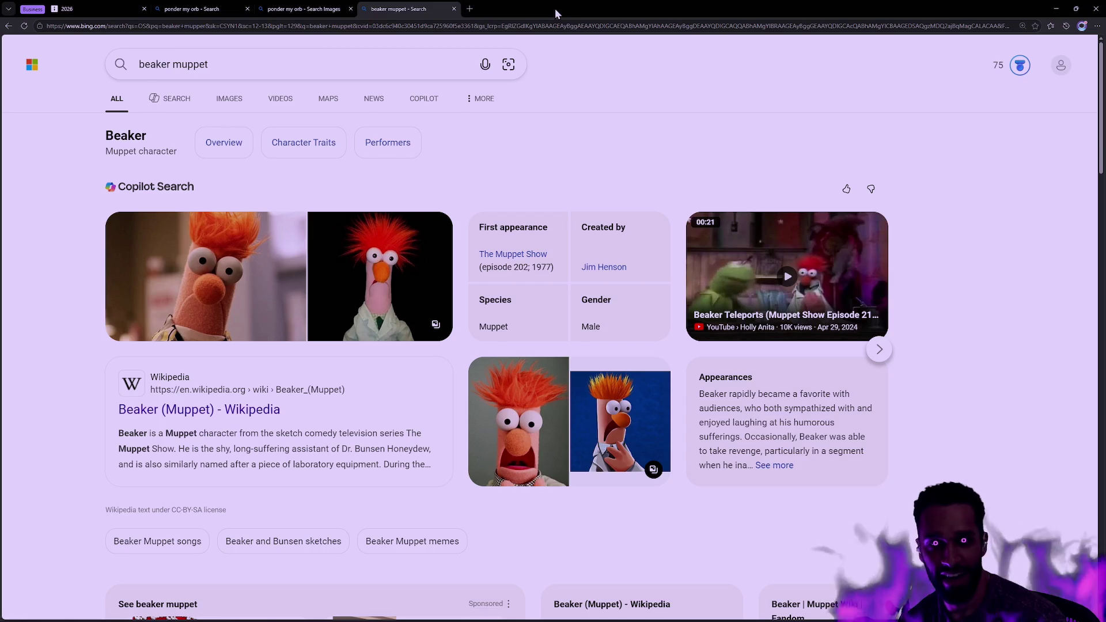
pyautogui.click(454, 8)
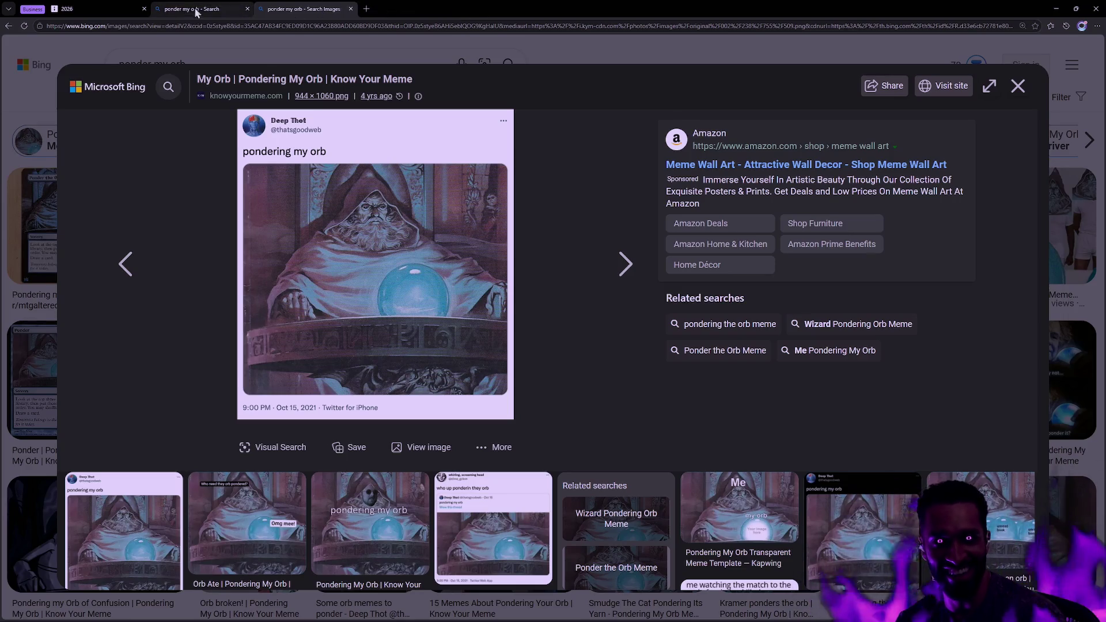
pyautogui.click(214, 8)
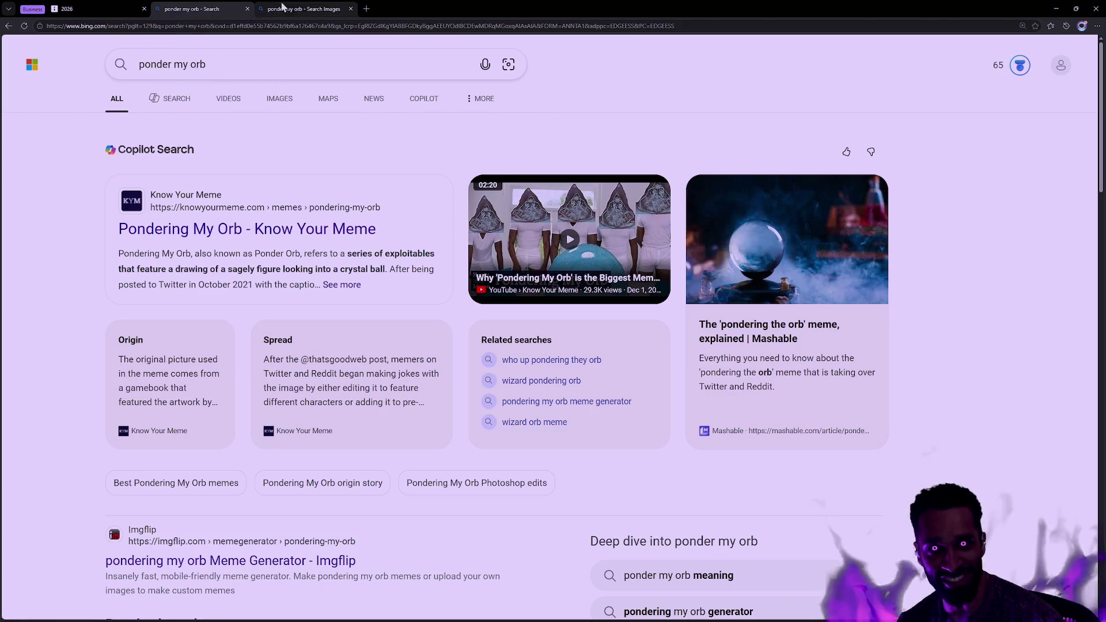
pyautogui.click(247, 8)
pyautogui.click(247, 8)
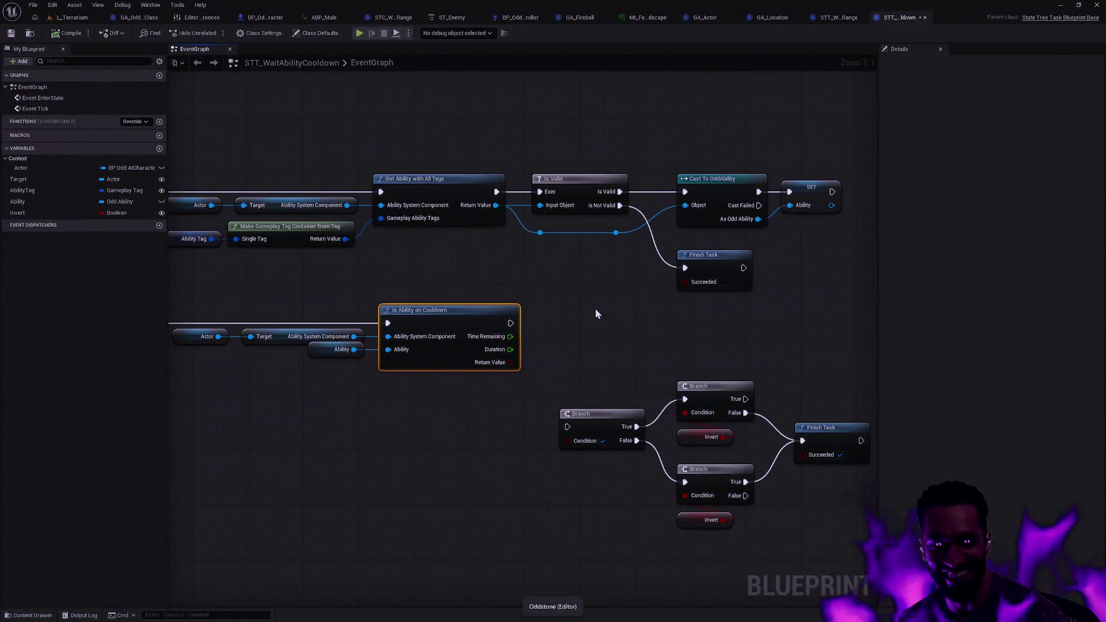
# - Deselect the Is Ability on Cooldown node and pan until Event EnterState and Event Tick show
pyautogui.click(593, 341)
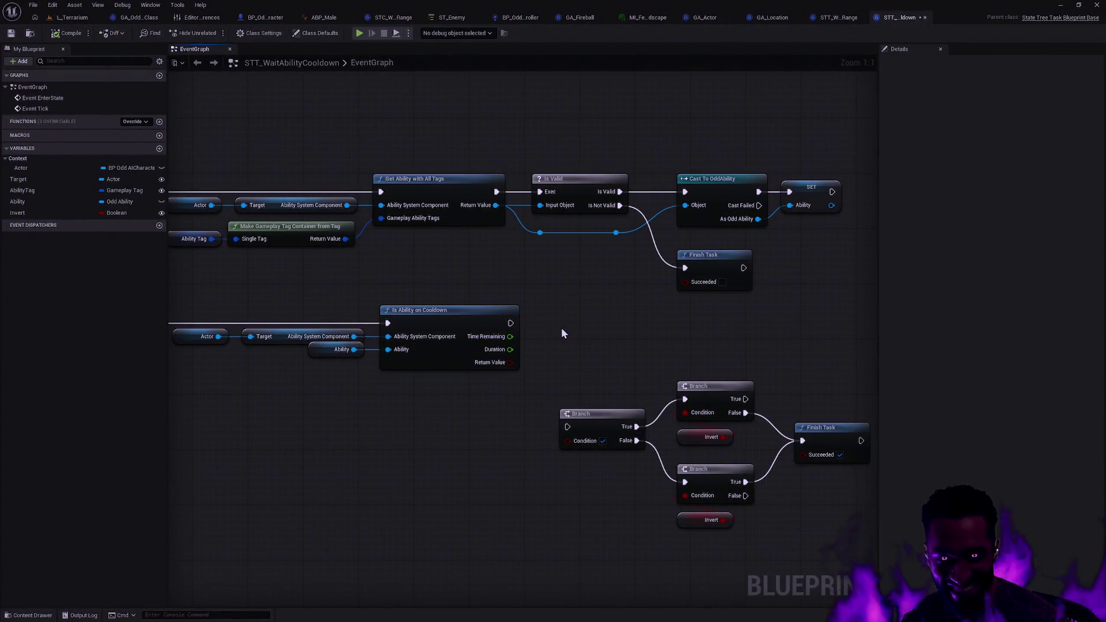
pyautogui.moveTo(461, 301); pyautogui.dragTo(572, 332)
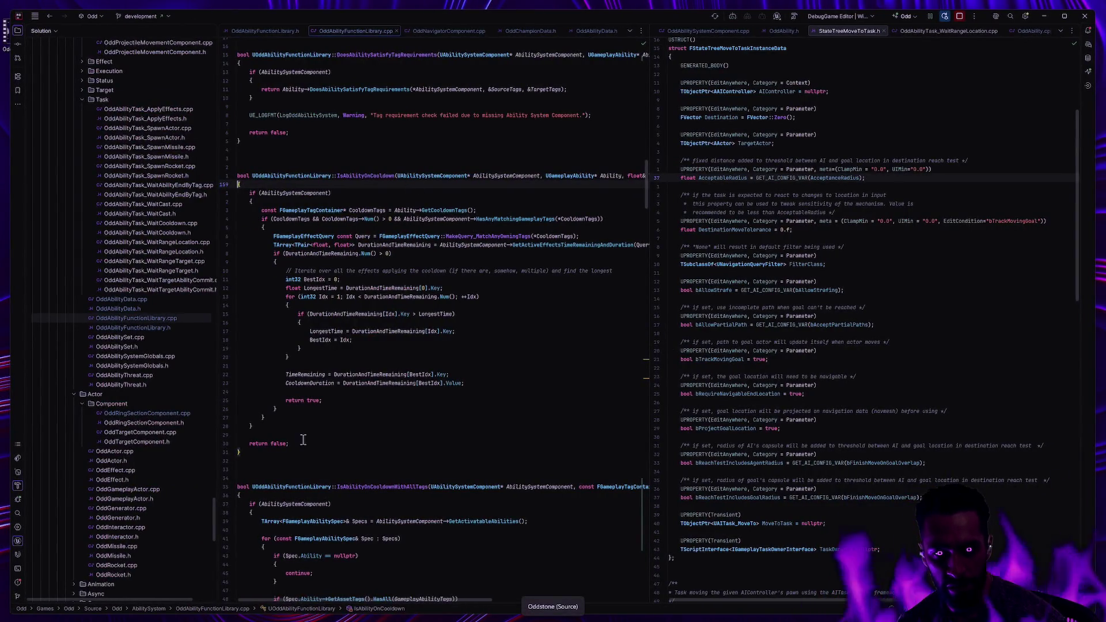
pyautogui.click(312, 399)
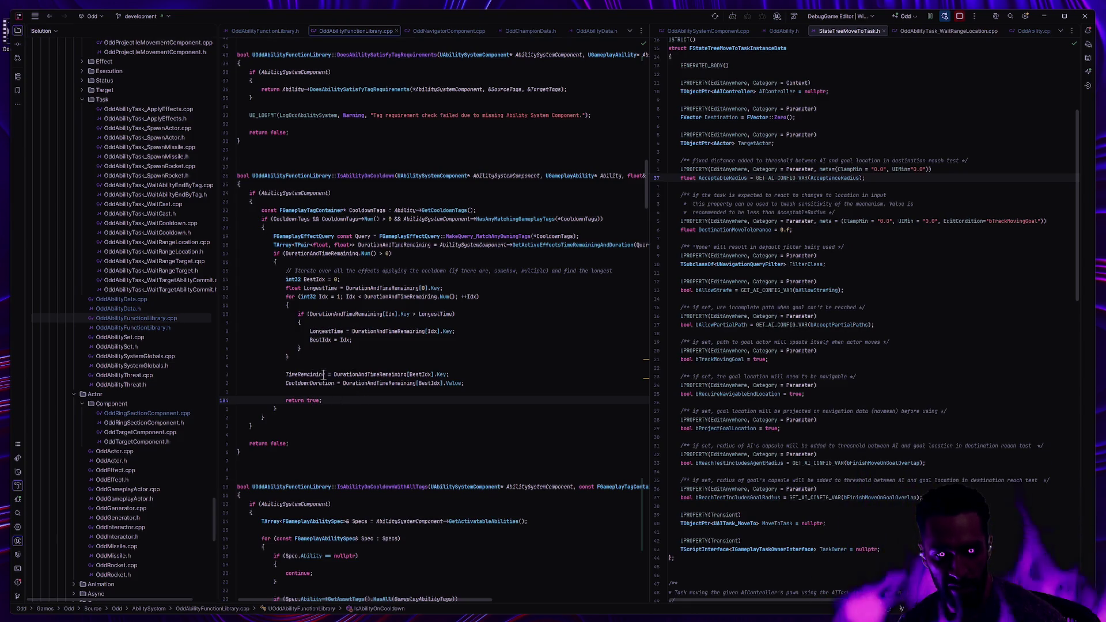
pyautogui.moveTo(323, 375)
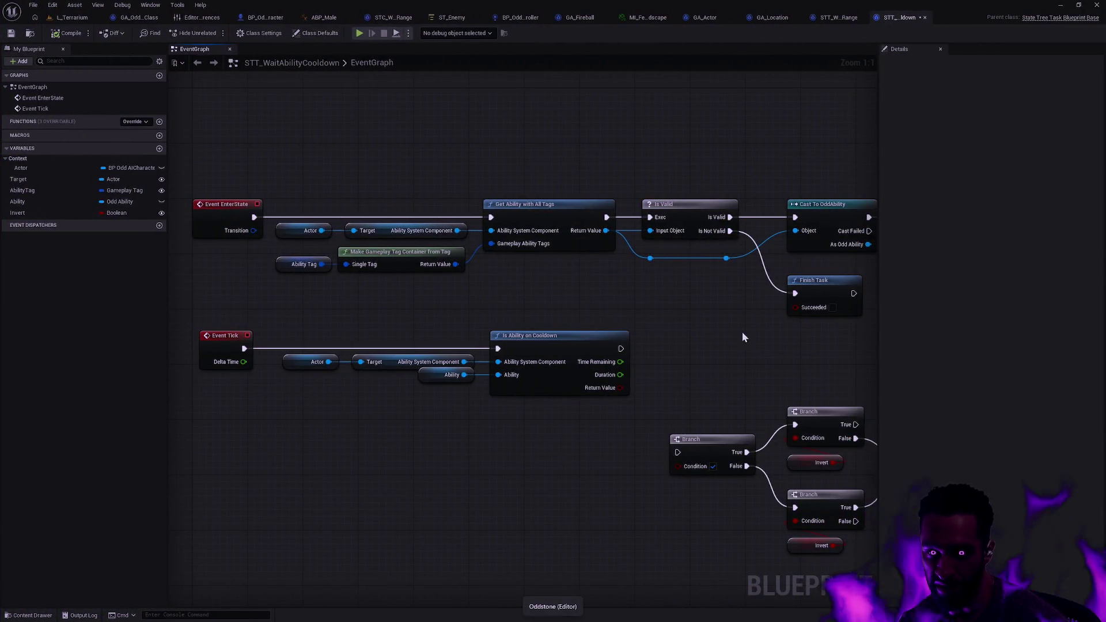
# - Open STC_IsAbilityOnCooldown from the Content Drawer's Behavior/Condition folder and pan to its nodes
pyautogui.hotkey('ctrl', 'space')
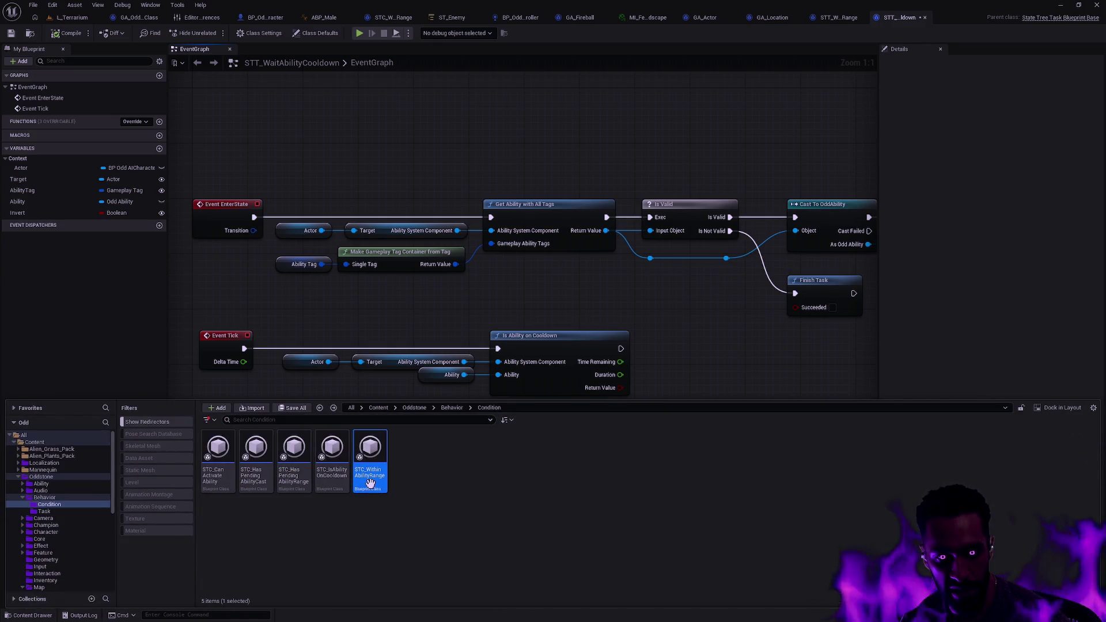
pyautogui.doubleClick(332, 455)
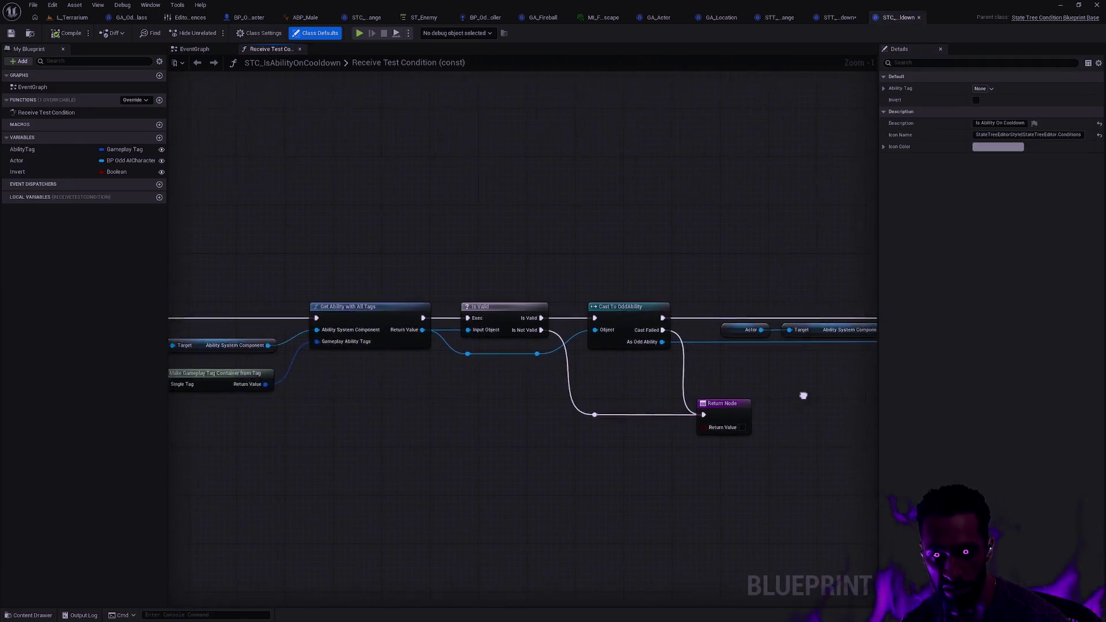
pyautogui.moveTo(803, 396); pyautogui.dragTo(246, 391)
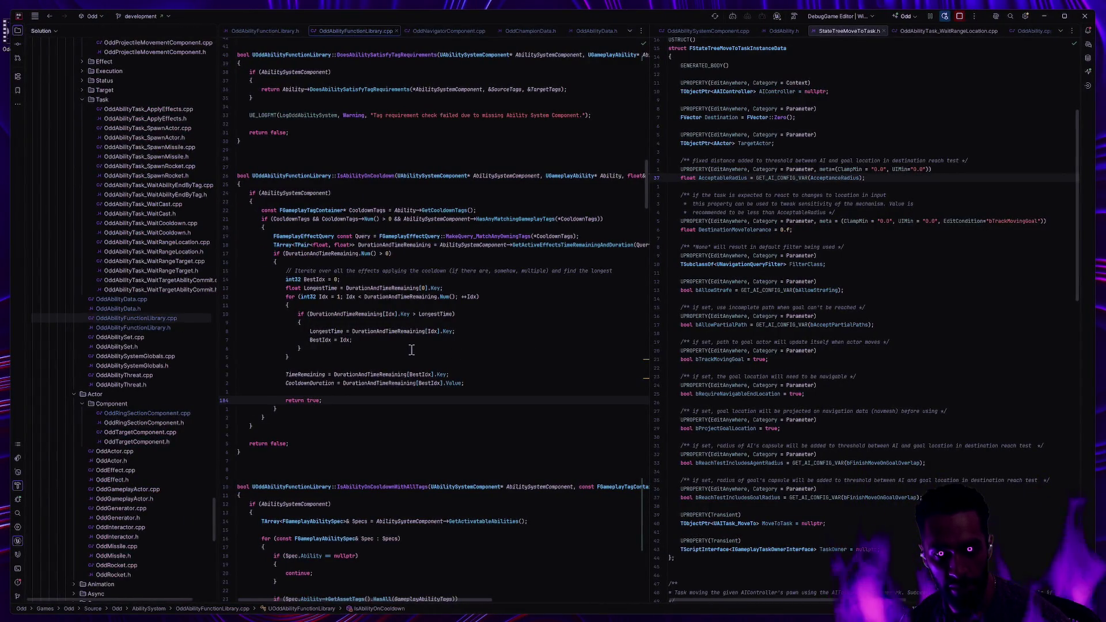
pyautogui.hscroll(5, 412, 353)
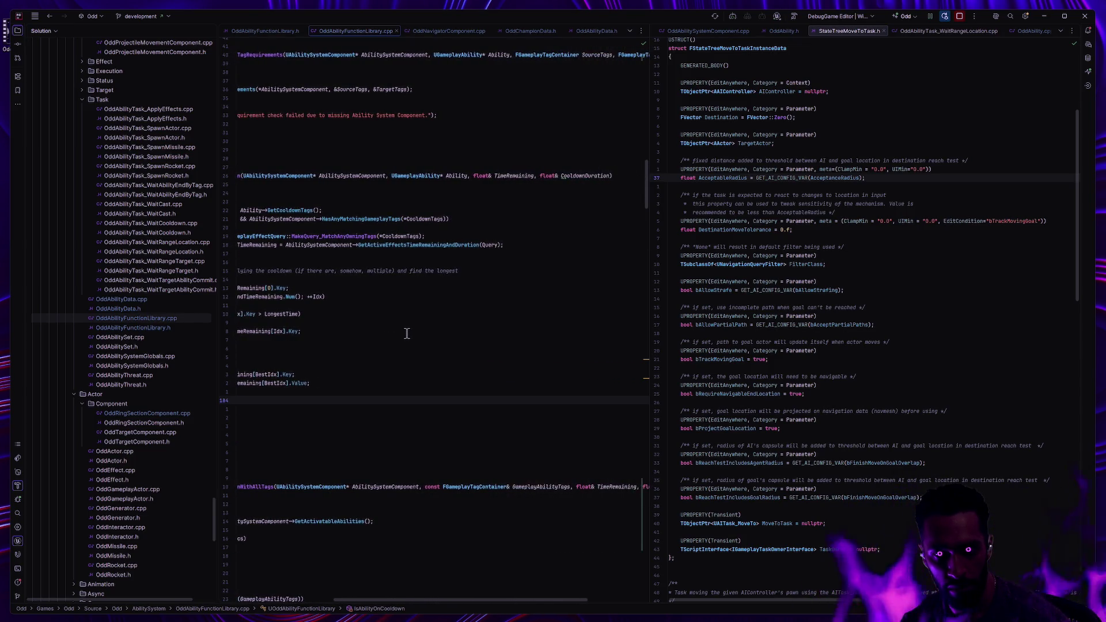
pyautogui.hscroll(-5, 415, 340)
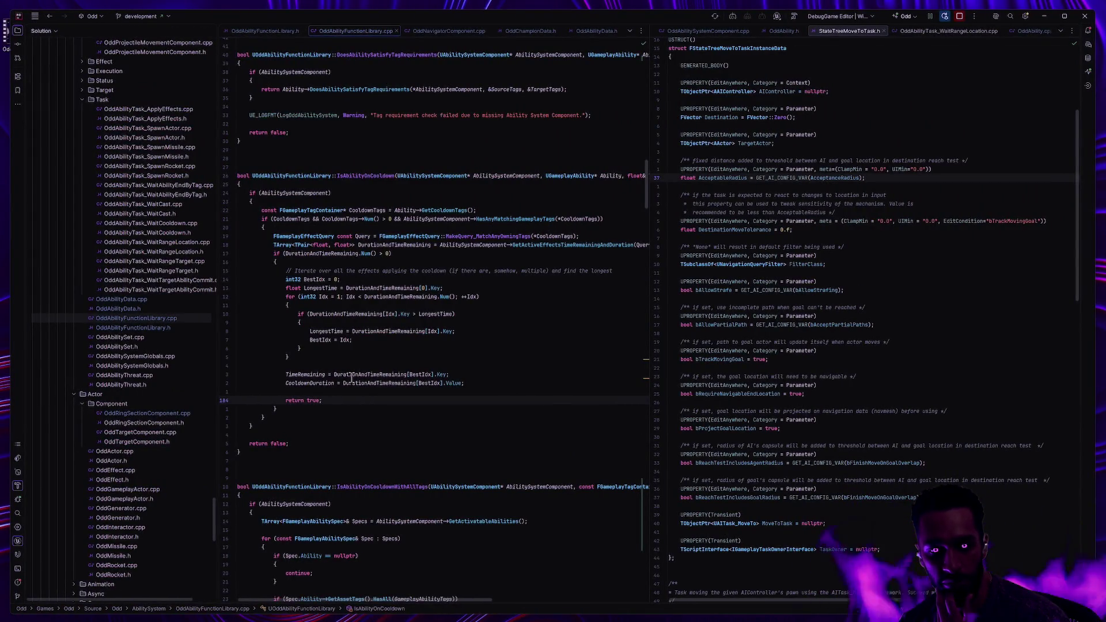
pyautogui.moveTo(292, 413); pyautogui.dragTo(293, 306)
pyautogui.press('Escape')
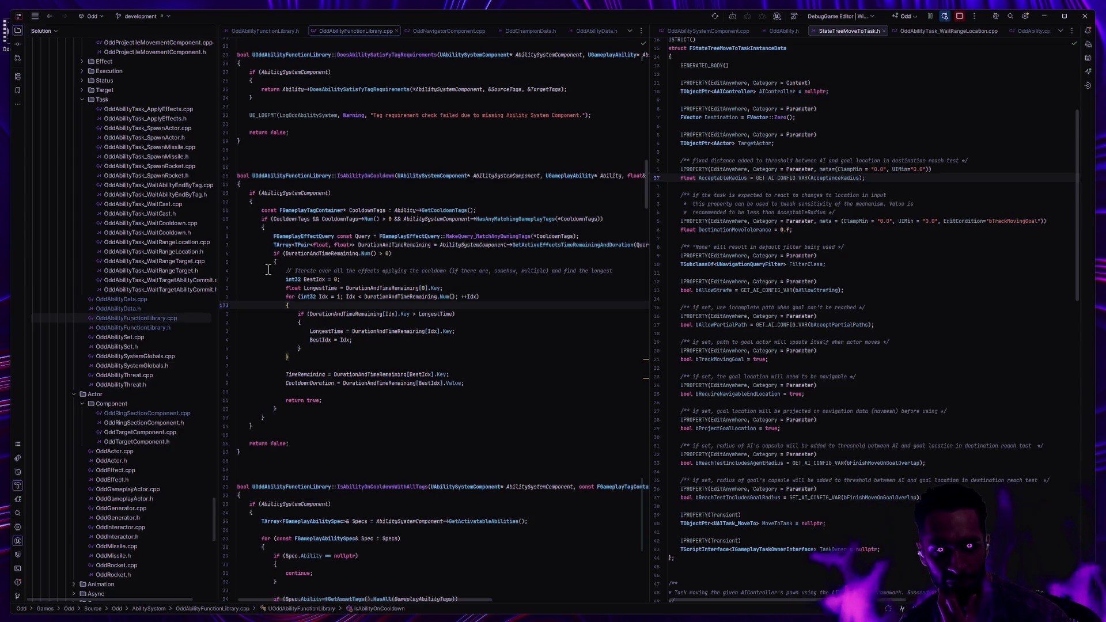
pyautogui.click(323, 254)
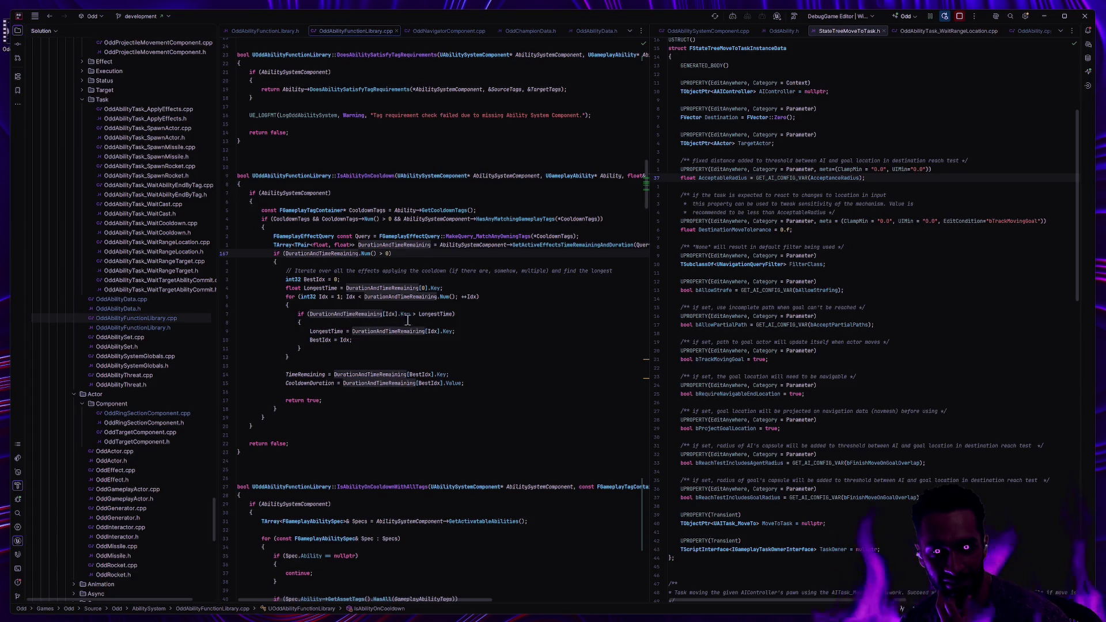
pyautogui.hscroll(2, 460, 323)
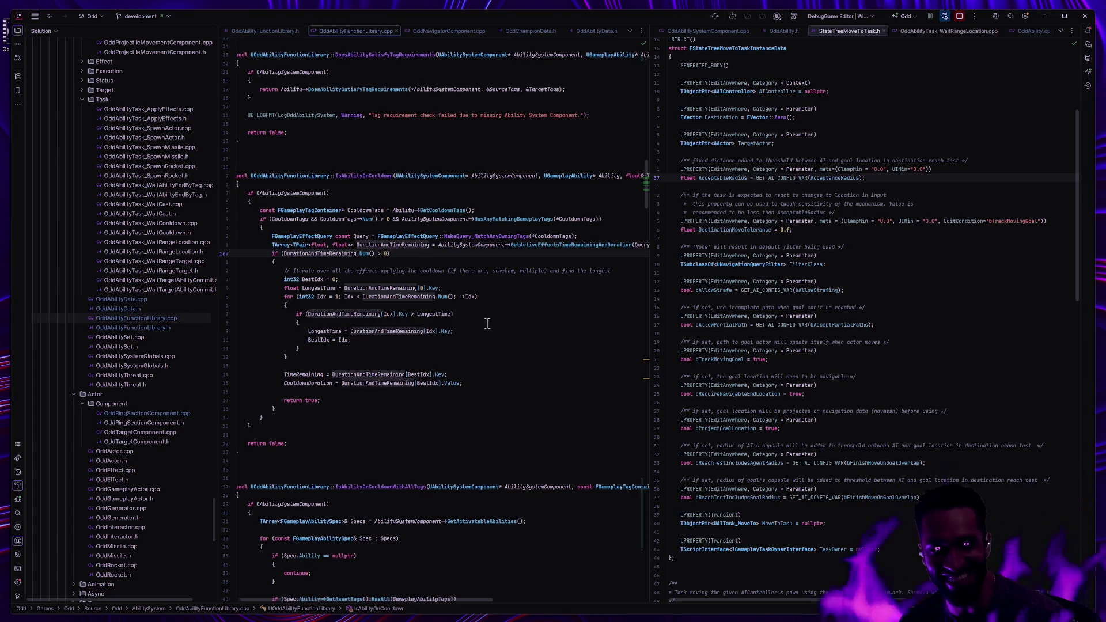
pyautogui.hscroll(-2, 489, 323)
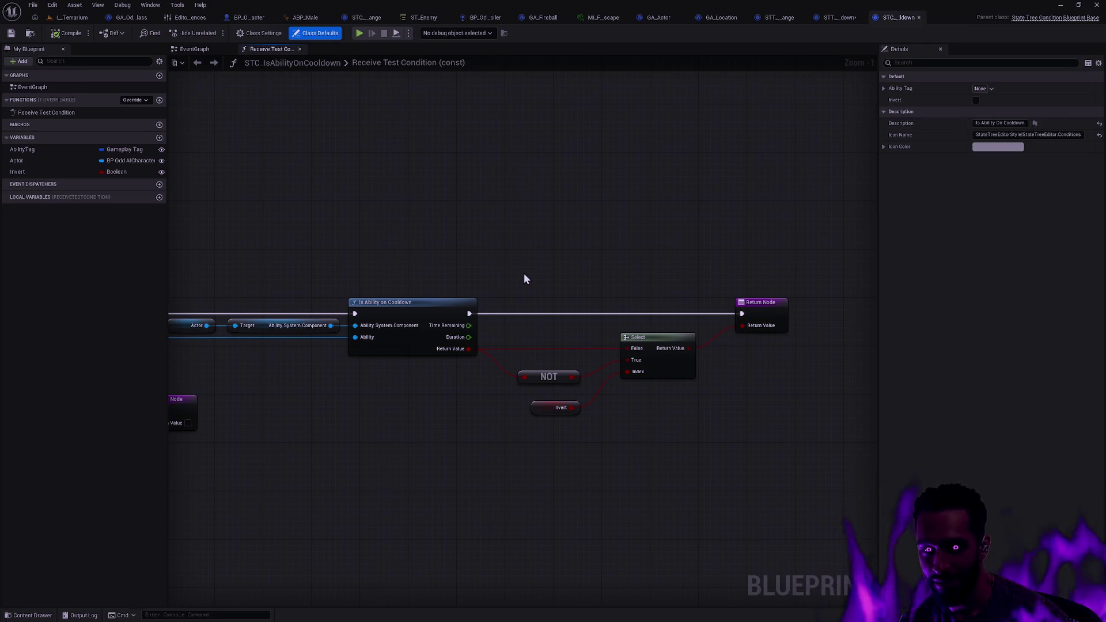
# - Move the NOT, Invert, Select and Return nodes right, then switch to the ST_Enemy state tree
pyautogui.moveTo(528, 235)
pyautogui.mouseDown()
pyautogui.moveTo(816, 502)
pyautogui.moveTo(810, 489)
pyautogui.mouseUp()
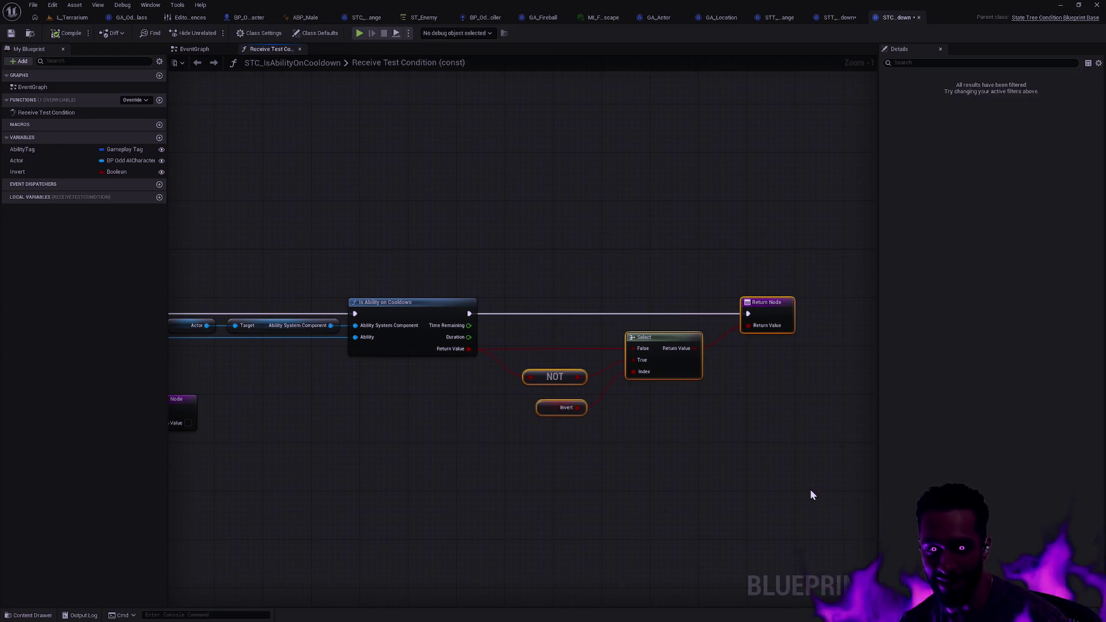
pyautogui.press('f')
pyautogui.click(668, 441)
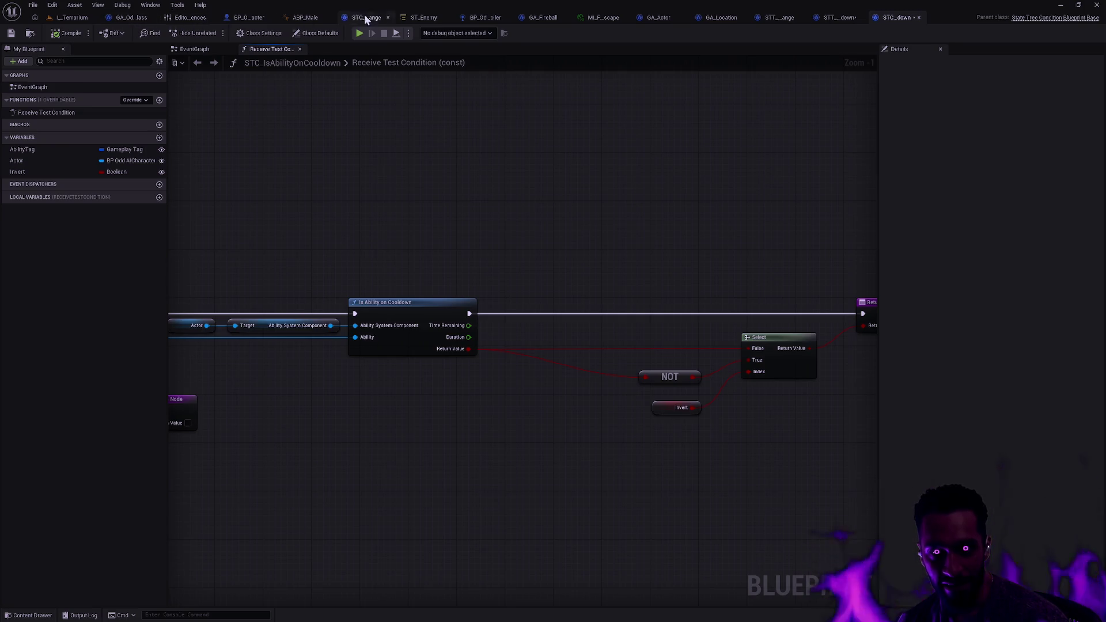
pyautogui.click(425, 17)
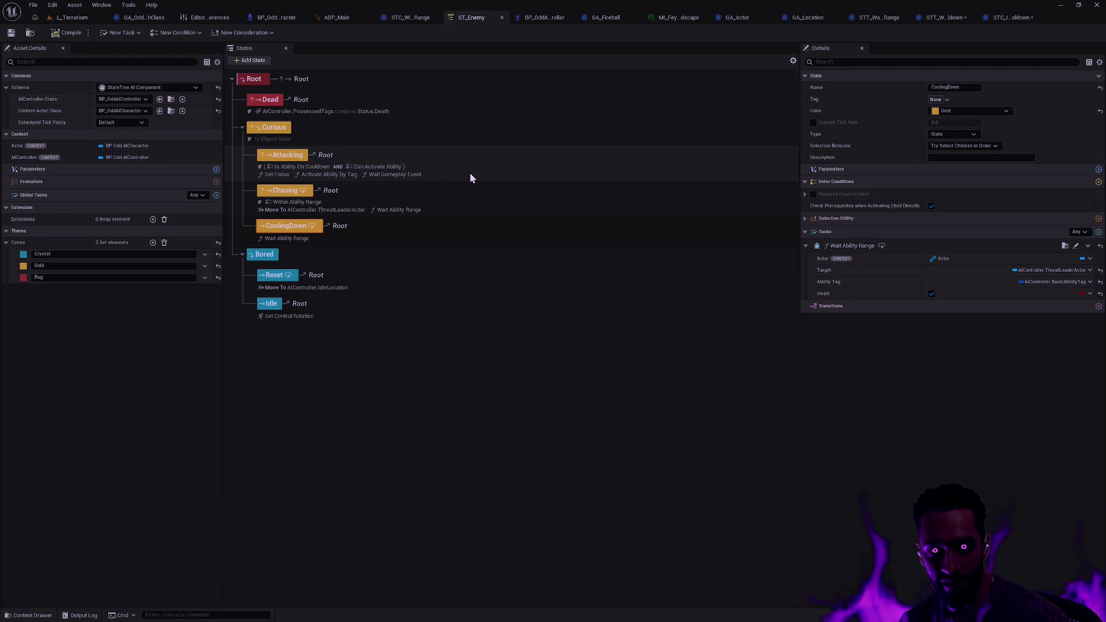
# - Switch back to the STC_IsAbilityOnCooldown graph and pan toward the Cast To OddAbility node
pyautogui.click(1011, 17)
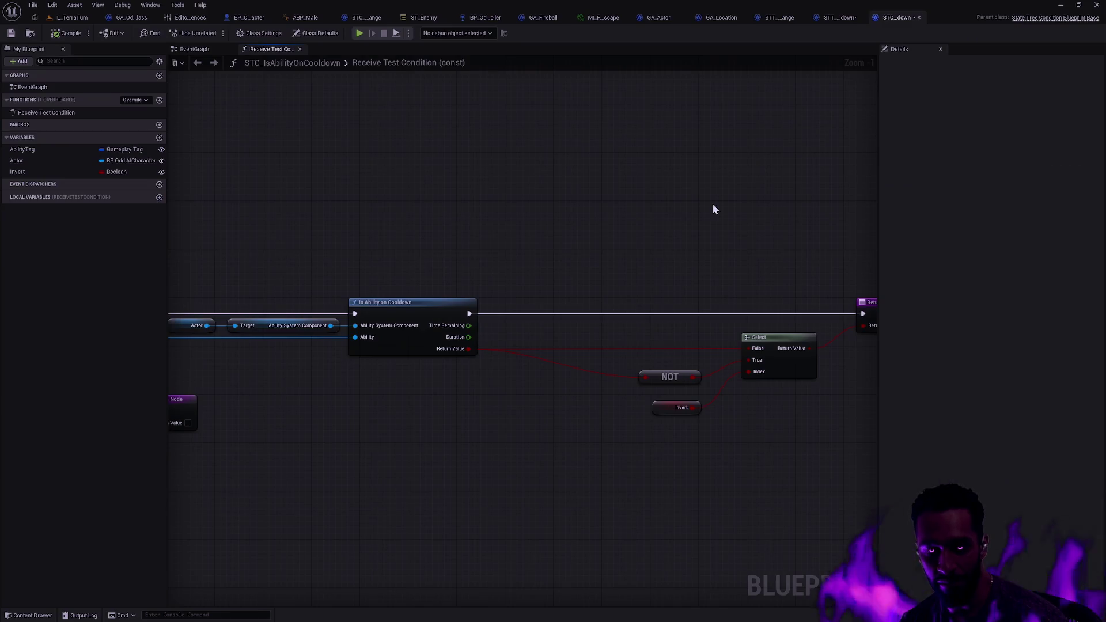
pyautogui.moveTo(530, 266); pyautogui.dragTo(758, 215)
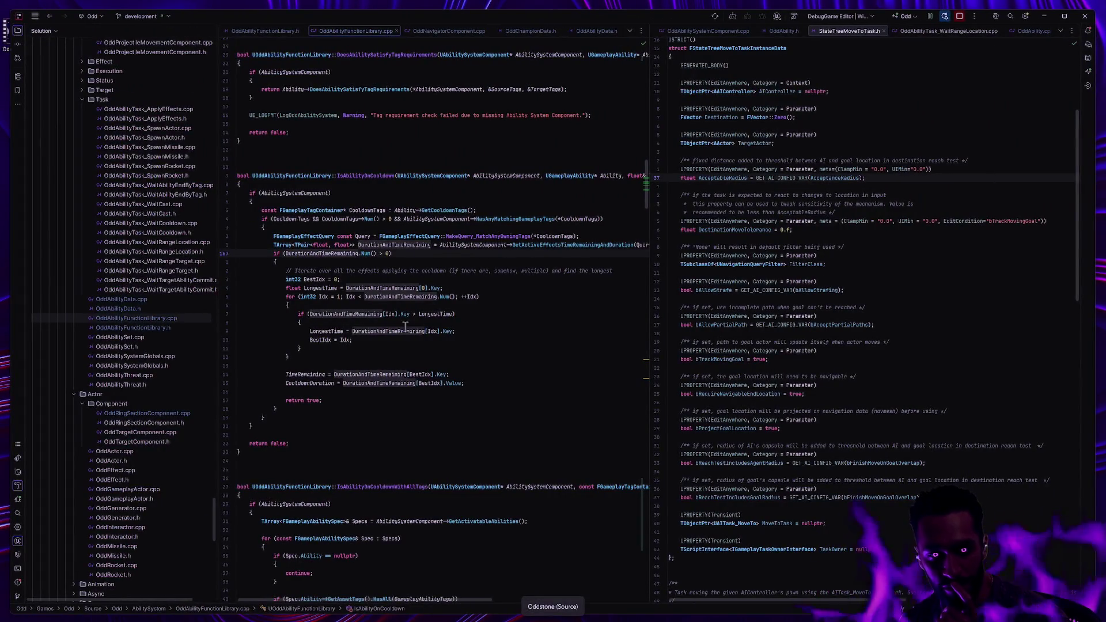
pyautogui.click(312, 400)
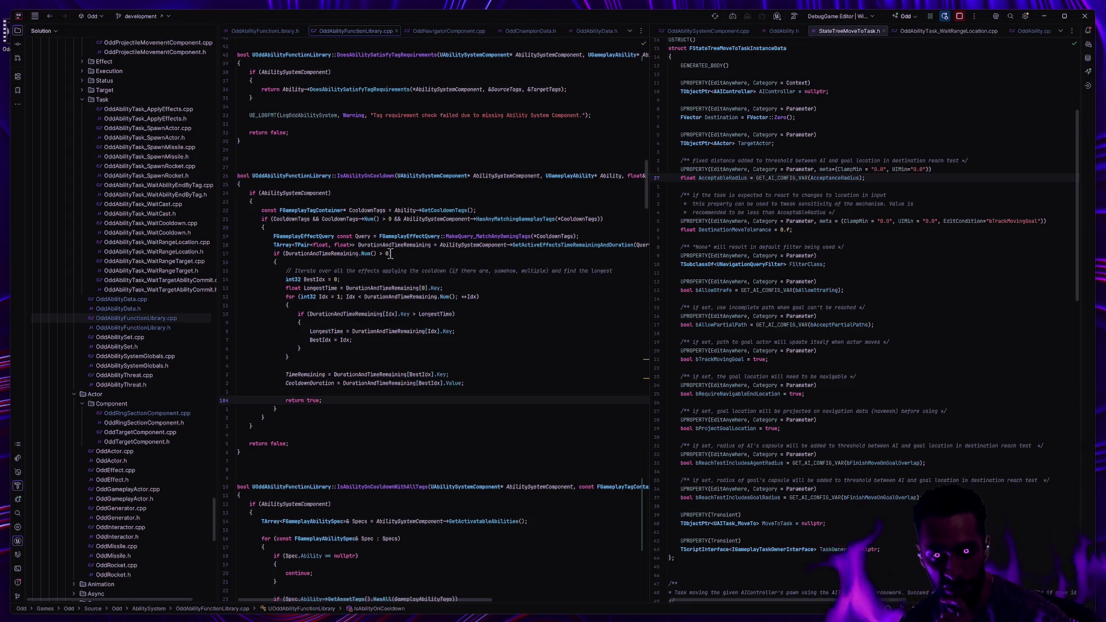
pyautogui.hscroll(2, 467, 256)
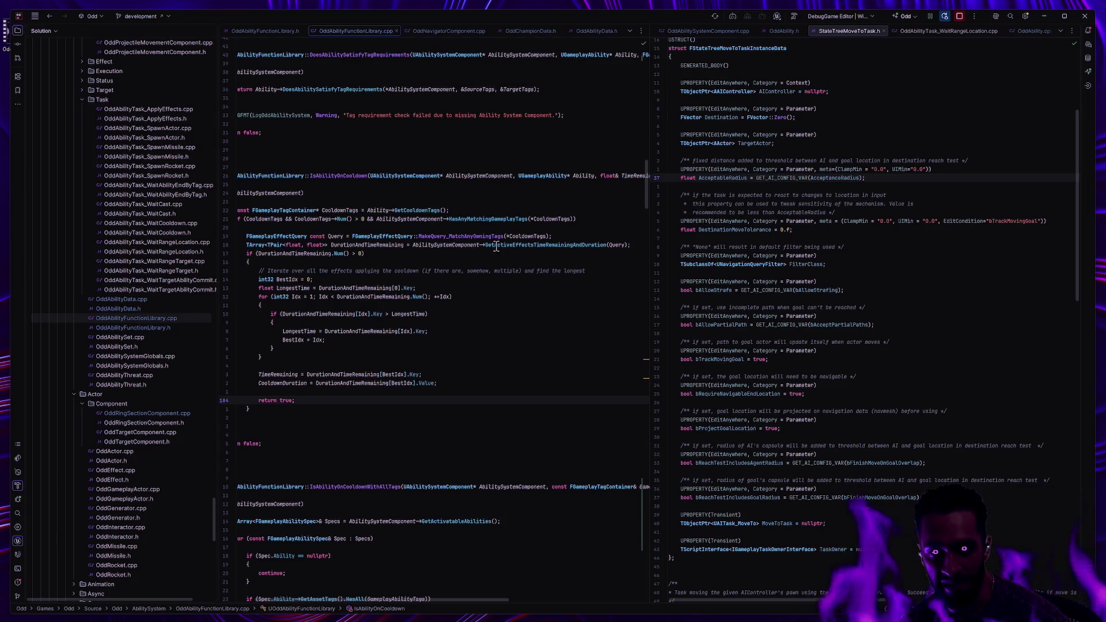
pyautogui.hscroll(-2, 449, 244)
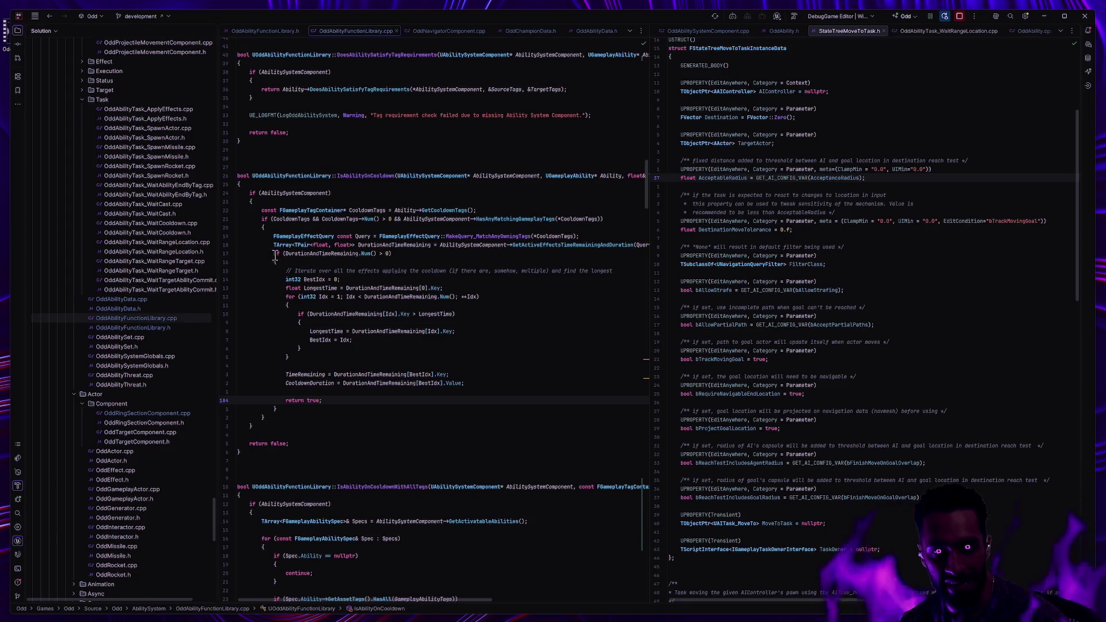
pyautogui.moveTo(275, 257); pyautogui.dragTo(303, 379)
pyautogui.click(345, 391)
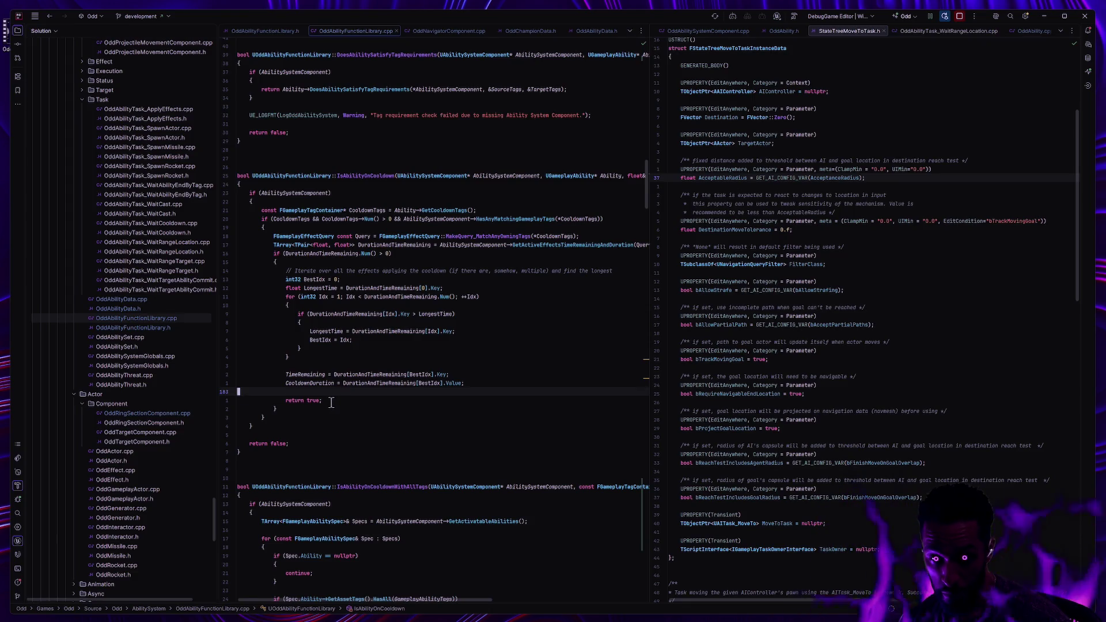
pyautogui.click(331, 402)
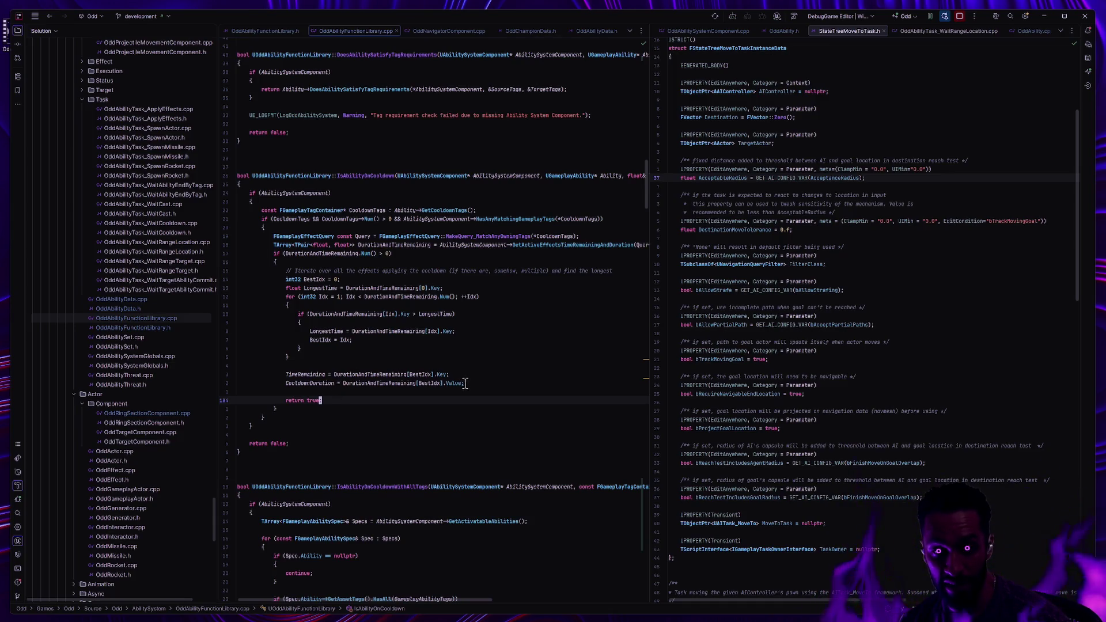
pyautogui.moveTo(491, 383); pyautogui.dragTo(290, 374)
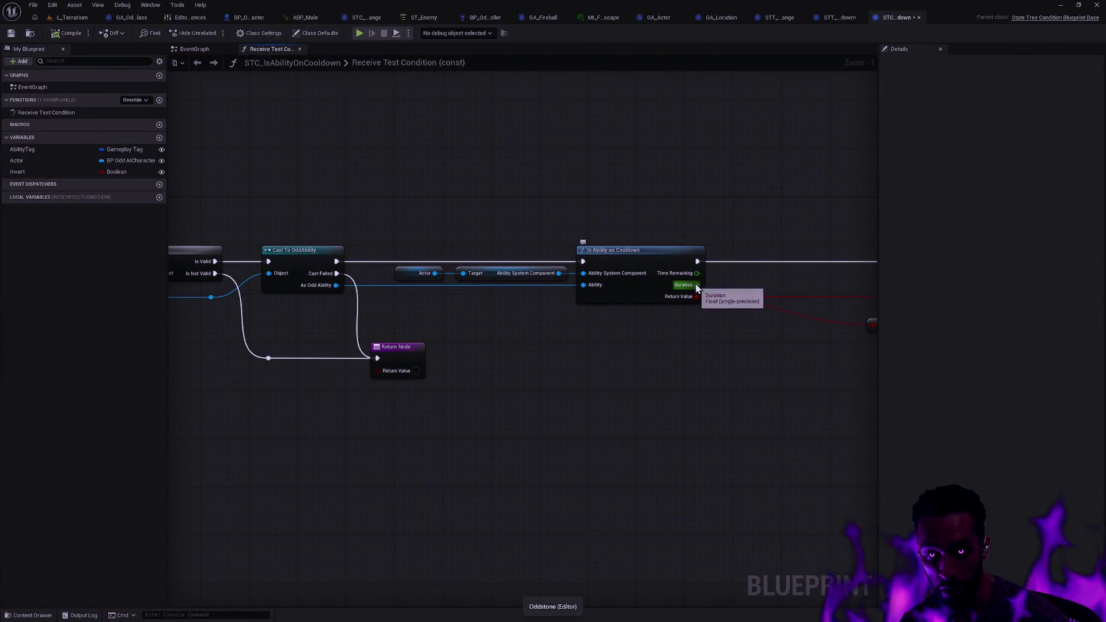
pyautogui.moveTo(752, 279); pyautogui.dragTo(415, 305)
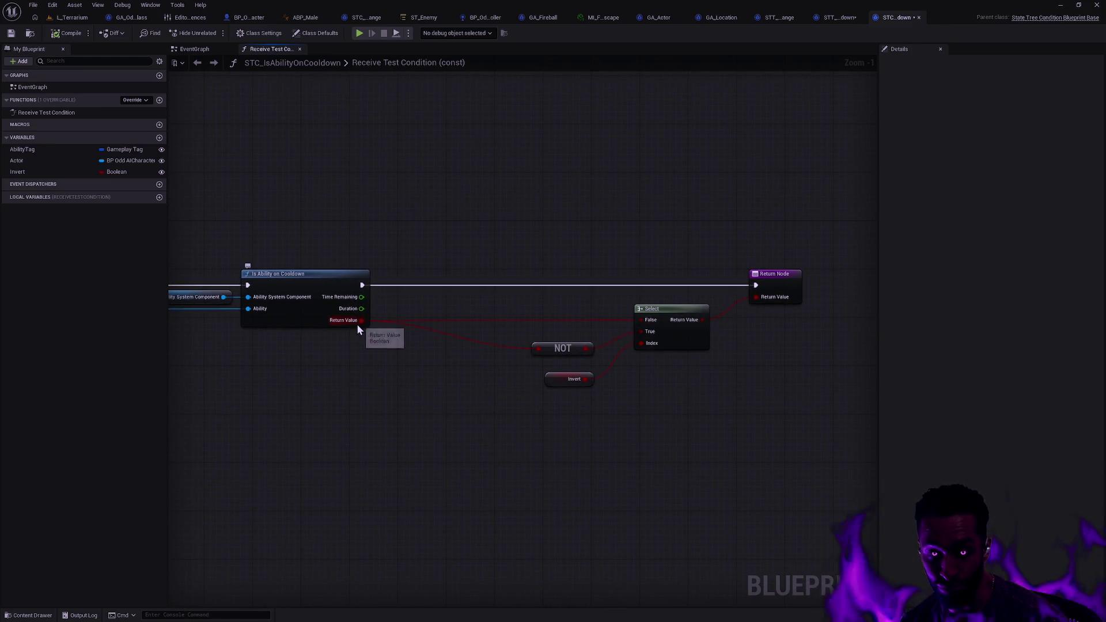
pyautogui.hotkey('alt', 'Tab')
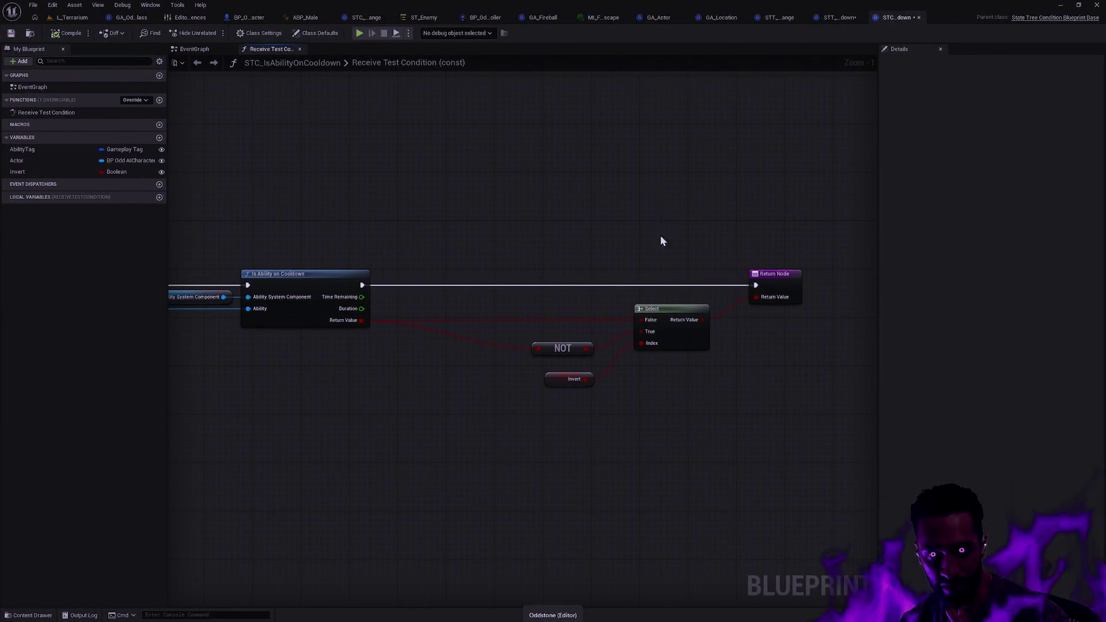
# - Try adding nodes off Time Remaining, placing and then deleting a greater-than comparison
pyautogui.moveTo(660, 235)
pyautogui.mouseDown()
pyautogui.moveTo(789, 415)
pyautogui.moveTo(747, 433)
pyautogui.mouseUp()
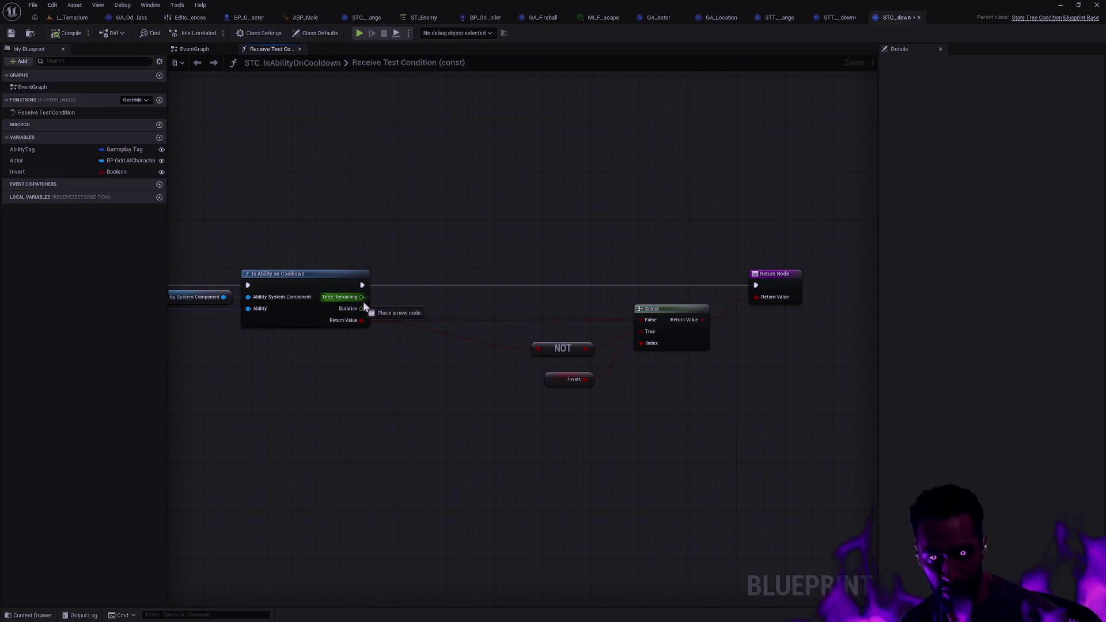
pyautogui.moveTo(361, 296); pyautogui.dragTo(433, 318)
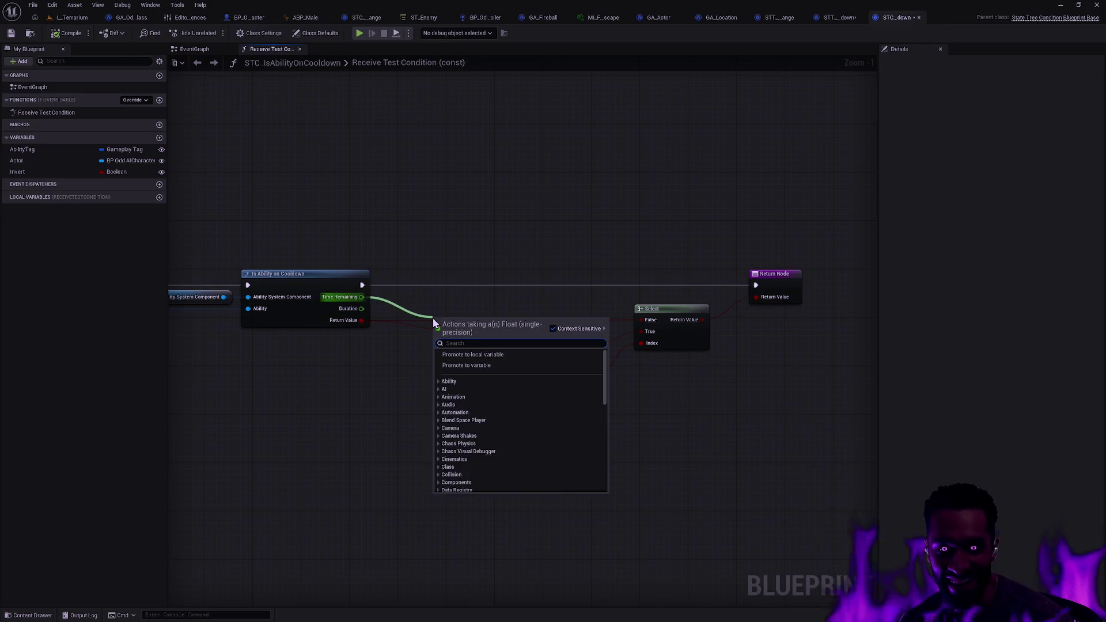
pyautogui.write('bra')
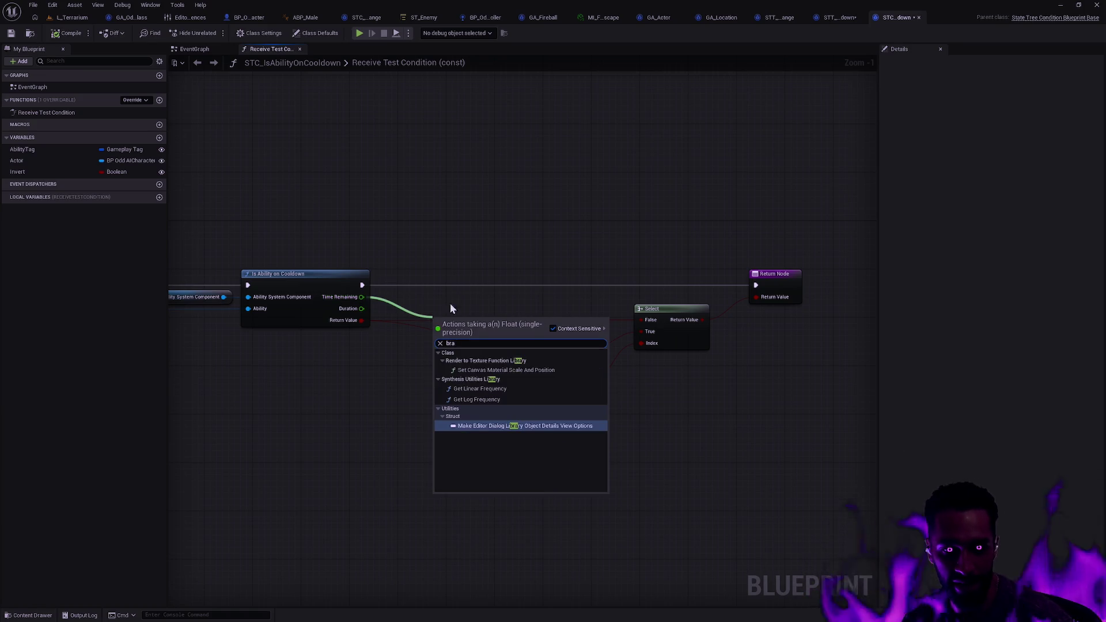
pyautogui.click(450, 303)
pyautogui.moveTo(362, 296); pyautogui.dragTo(403, 301)
pyautogui.write('greater')
pyautogui.click(479, 350)
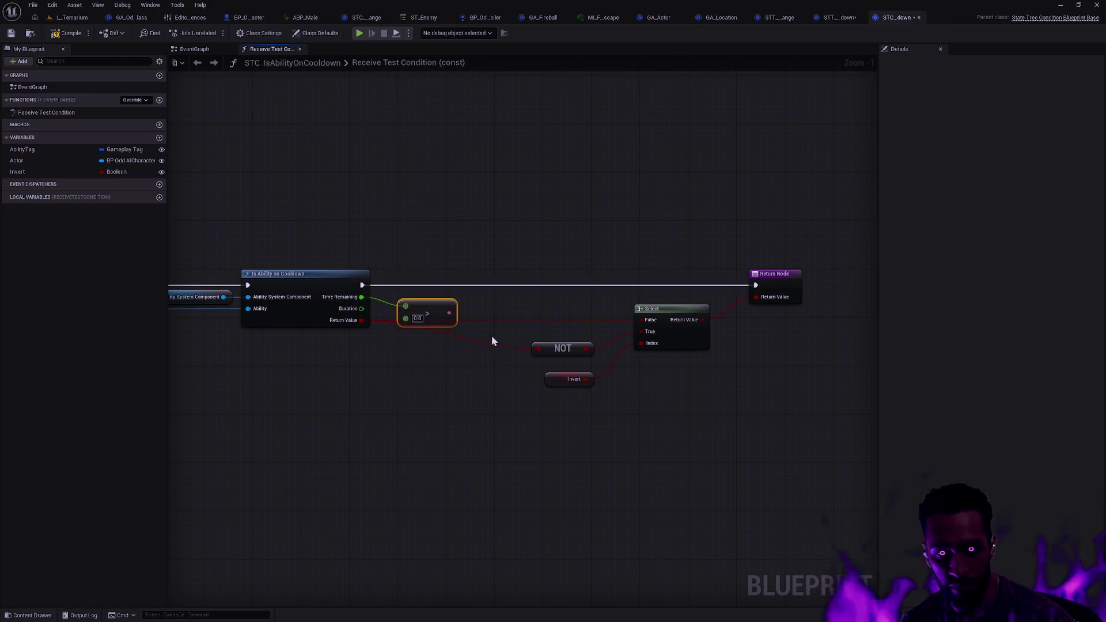
pyautogui.press('Delete')
# - Wire Time Remaining into a new == 0 comparison and feed its result into a new Branch
pyautogui.moveTo(362, 296); pyautogui.dragTo(427, 299)
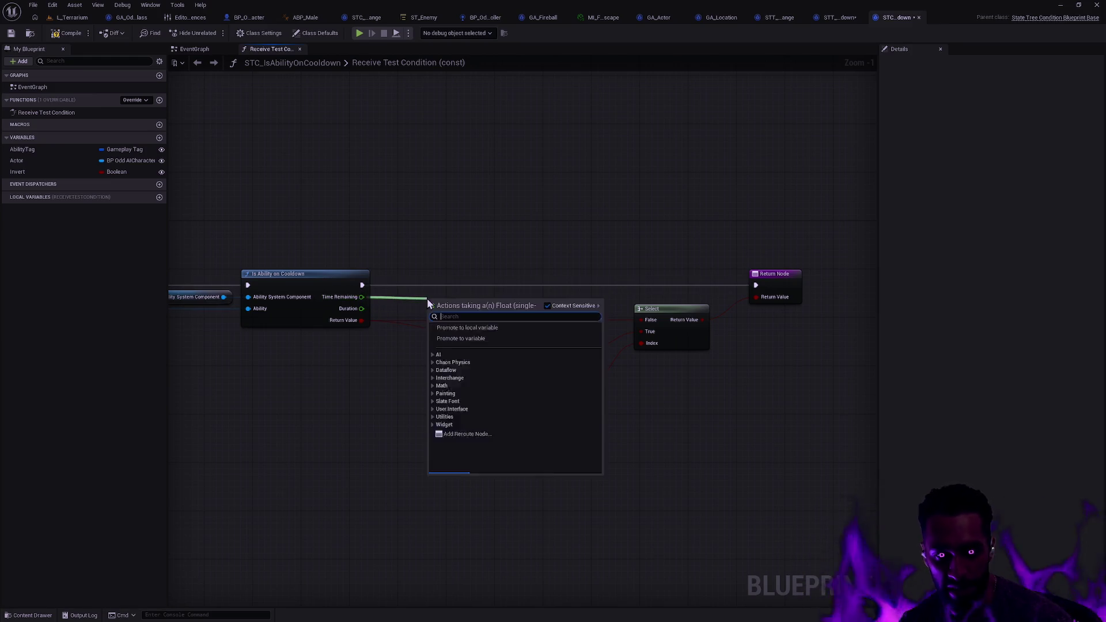
pyautogui.write('le')
pyautogui.press('BackSpace')
pyautogui.press('BackSpace')
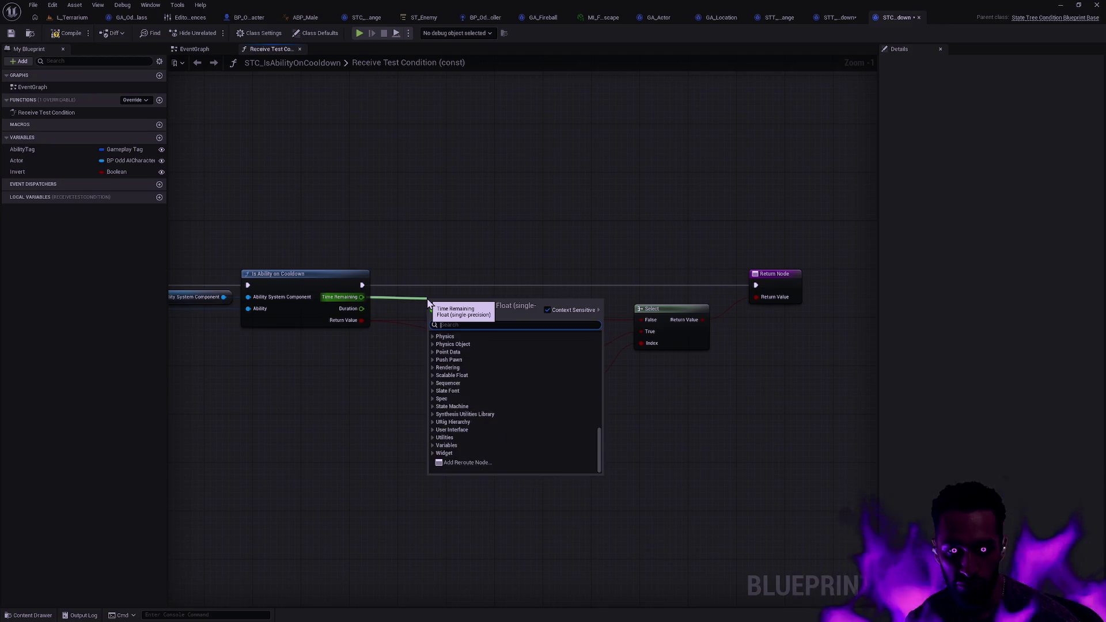
pyautogui.write('0')
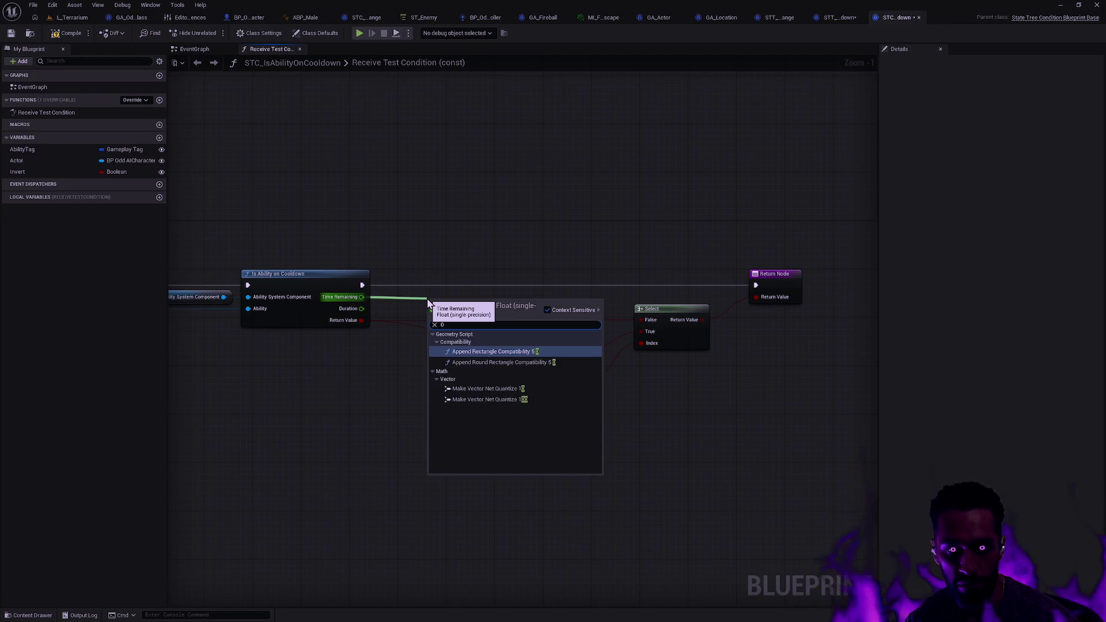
pyautogui.write('==')
pyautogui.press('Return')
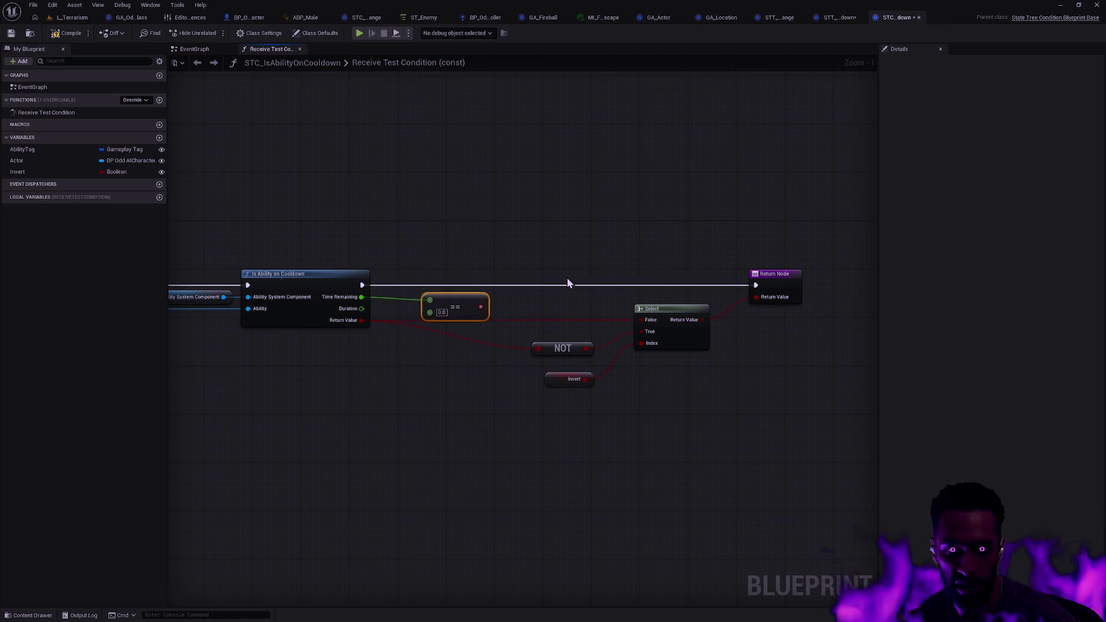
pyautogui.click(407, 263)
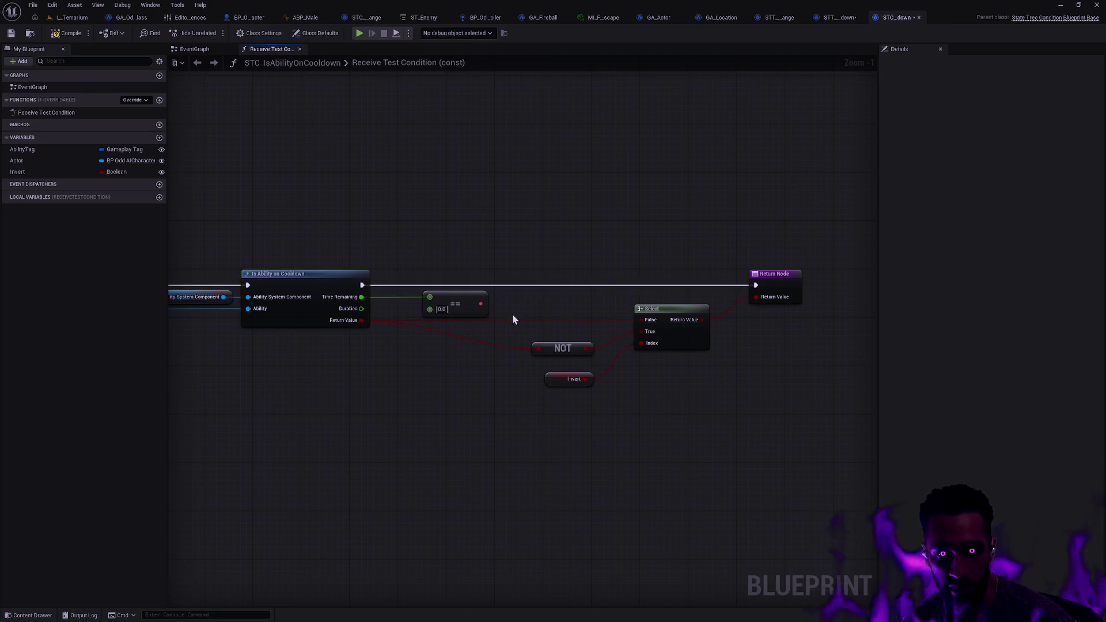
pyautogui.moveTo(480, 303)
pyautogui.mouseDown()
pyautogui.moveTo(551, 272)
pyautogui.moveTo(566, 287)
pyautogui.mouseUp()
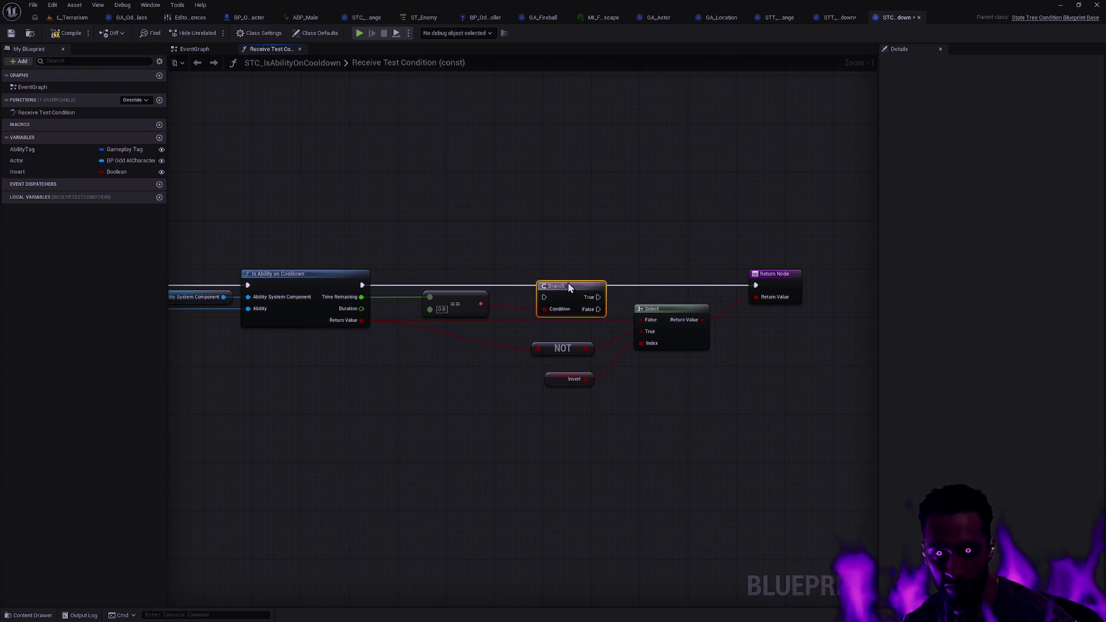
# - Connect Is Ability on Cooldown's exec output to the Branch exec input and line the Branch up
pyautogui.moveTo(366, 284); pyautogui.dragTo(540, 292)
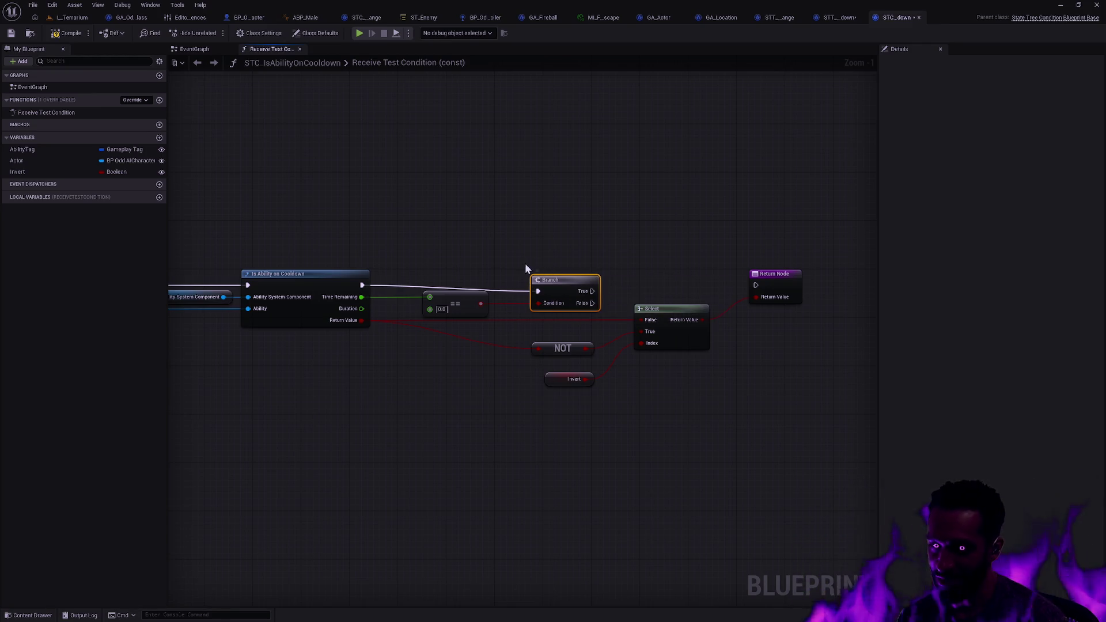
pyautogui.moveTo(550, 277); pyautogui.dragTo(551, 272)
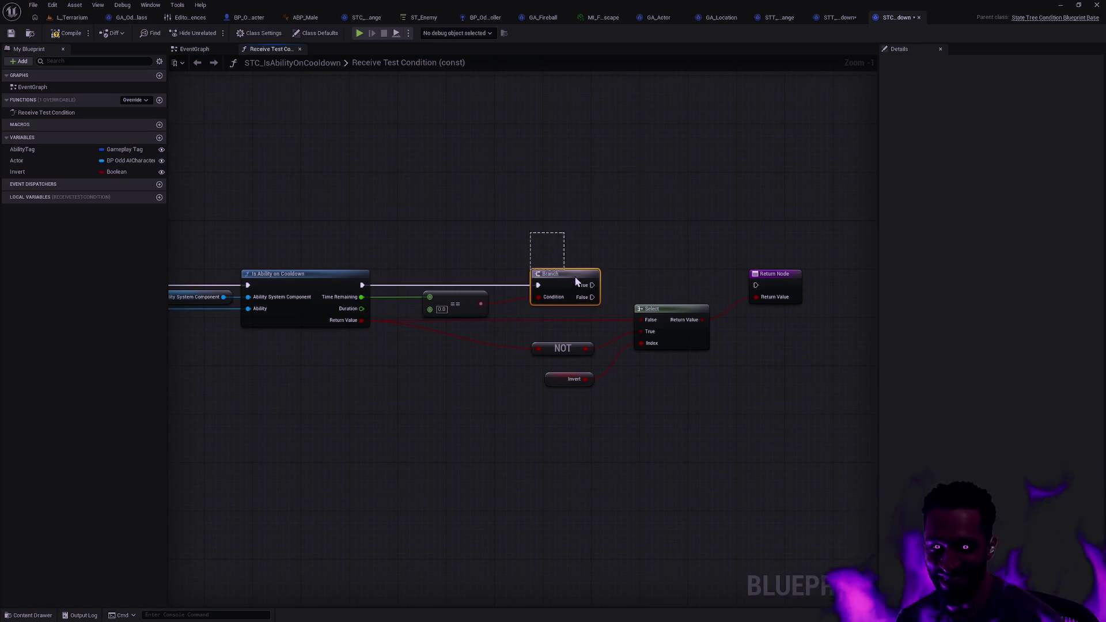
pyautogui.press('Left')
pyautogui.press('Left')
pyautogui.press('Left')
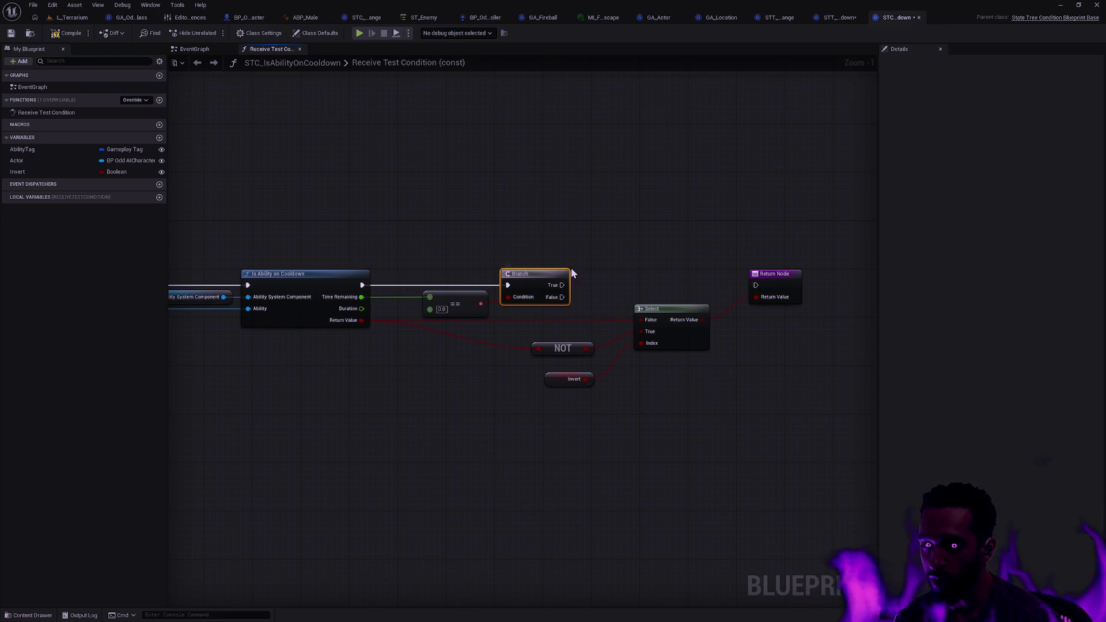
pyautogui.click(550, 248)
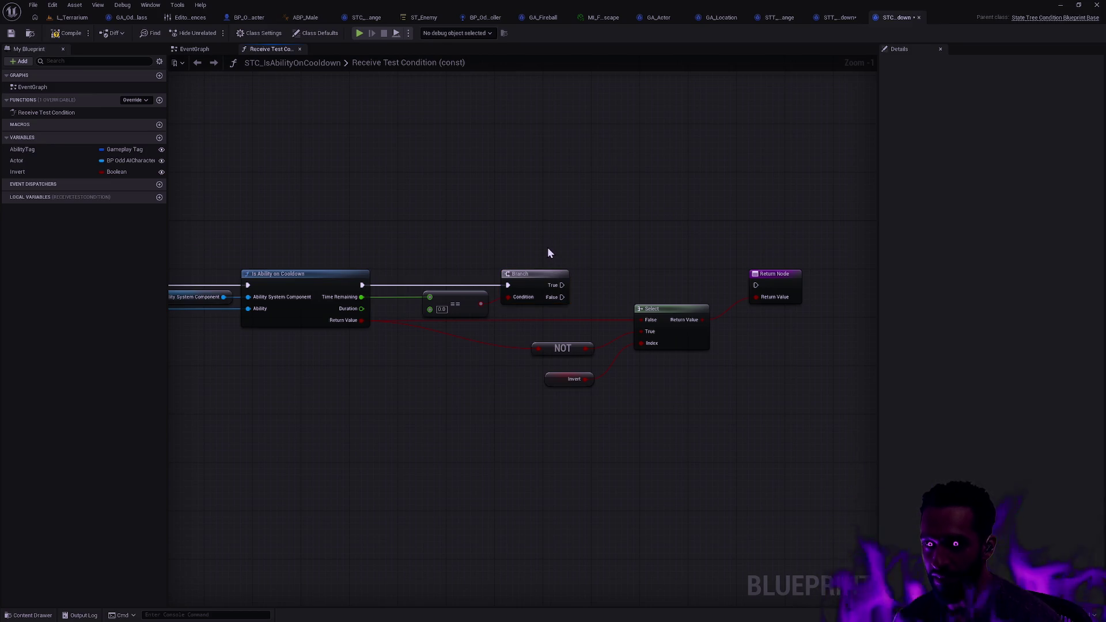
pyautogui.moveTo(547, 247); pyautogui.dragTo(654, 276)
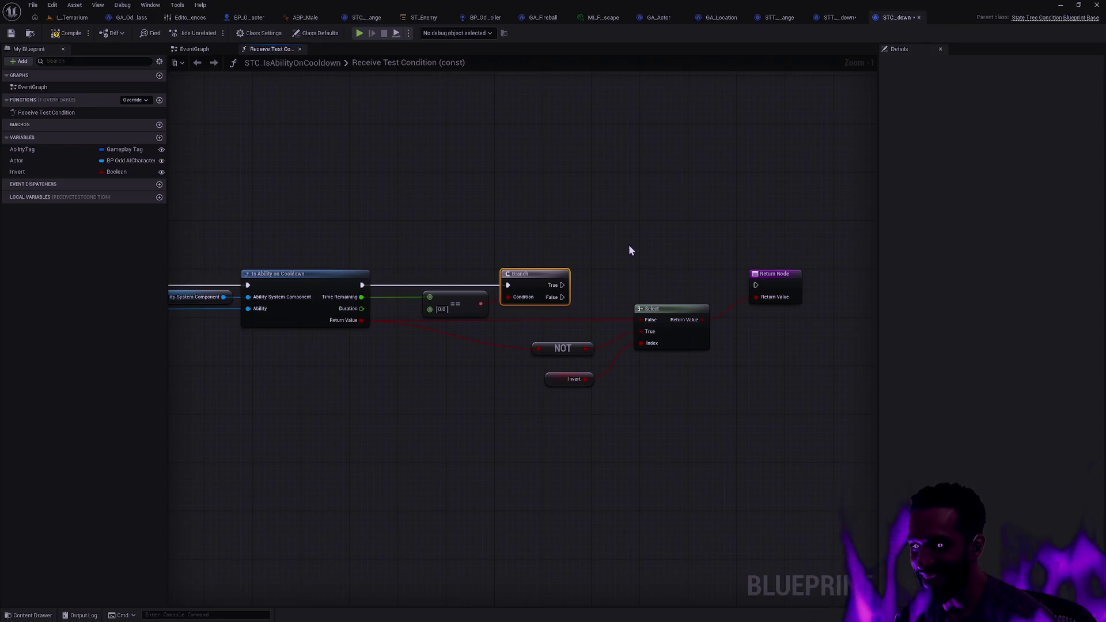
pyautogui.moveTo(530, 217); pyautogui.dragTo(571, 278)
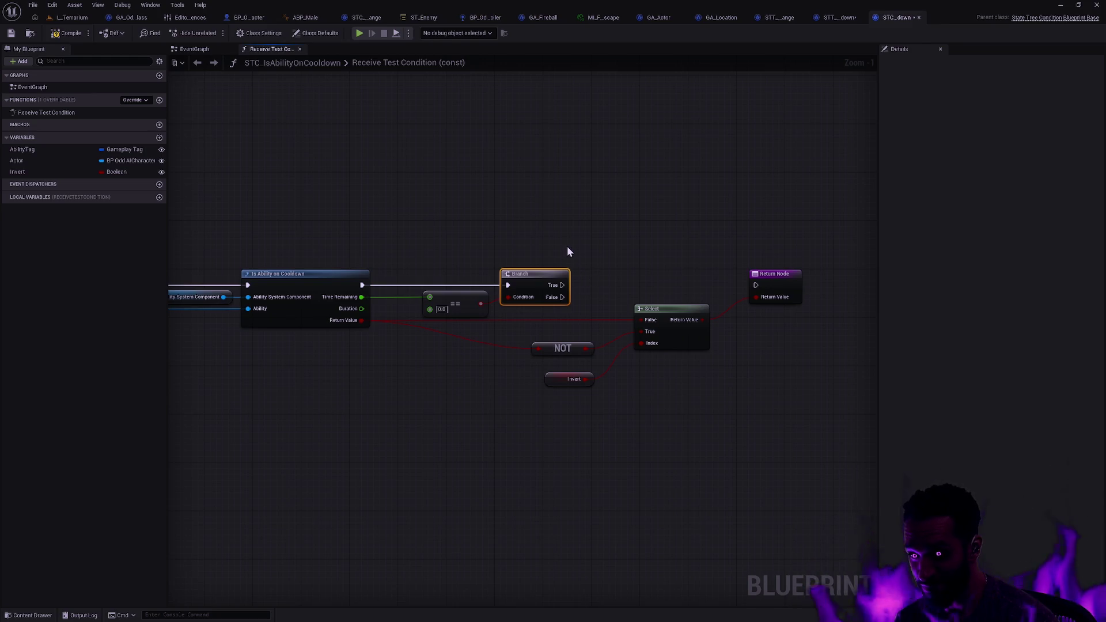
pyautogui.click(588, 269)
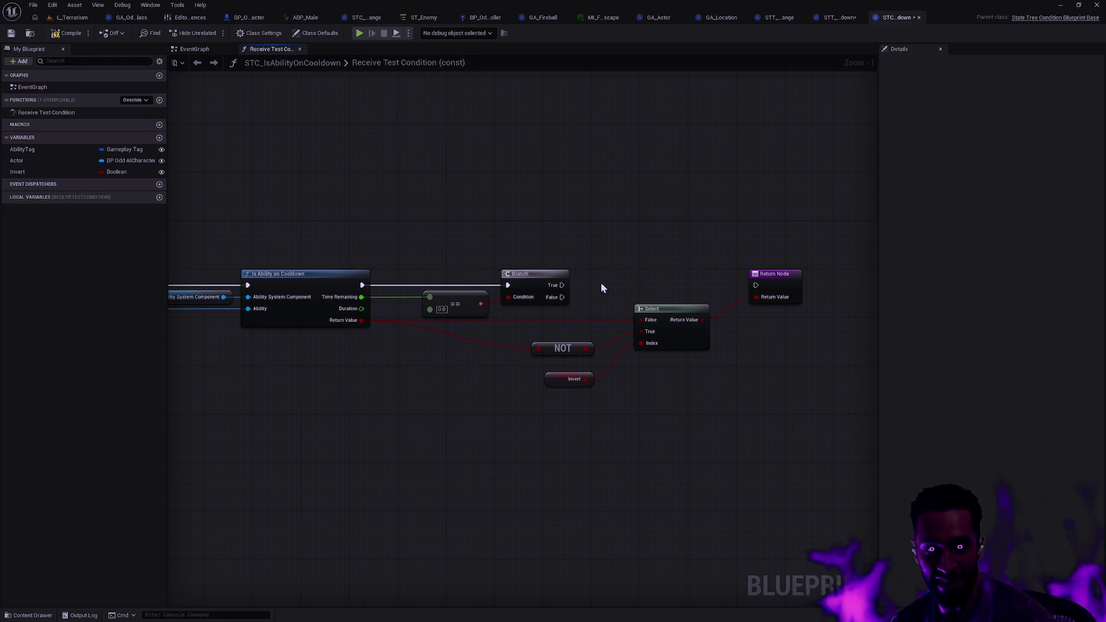
# - Delete the Branch node, wire == into NOT, and restore execution to the Return Node
pyautogui.scroll(1, 618, 306)
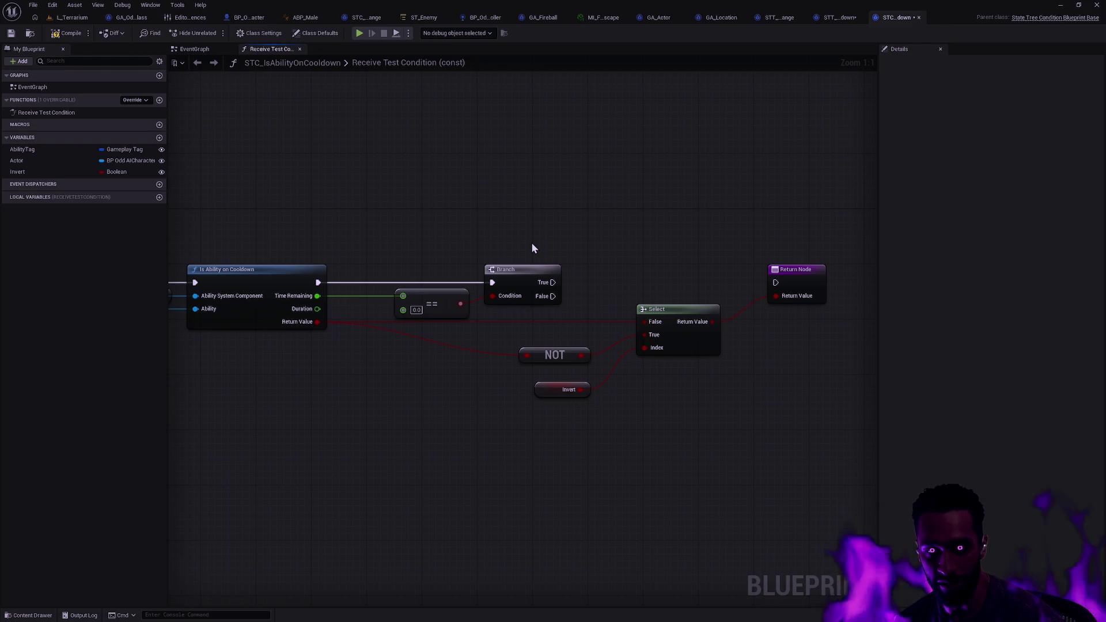
pyautogui.moveTo(528, 246); pyautogui.dragTo(544, 274)
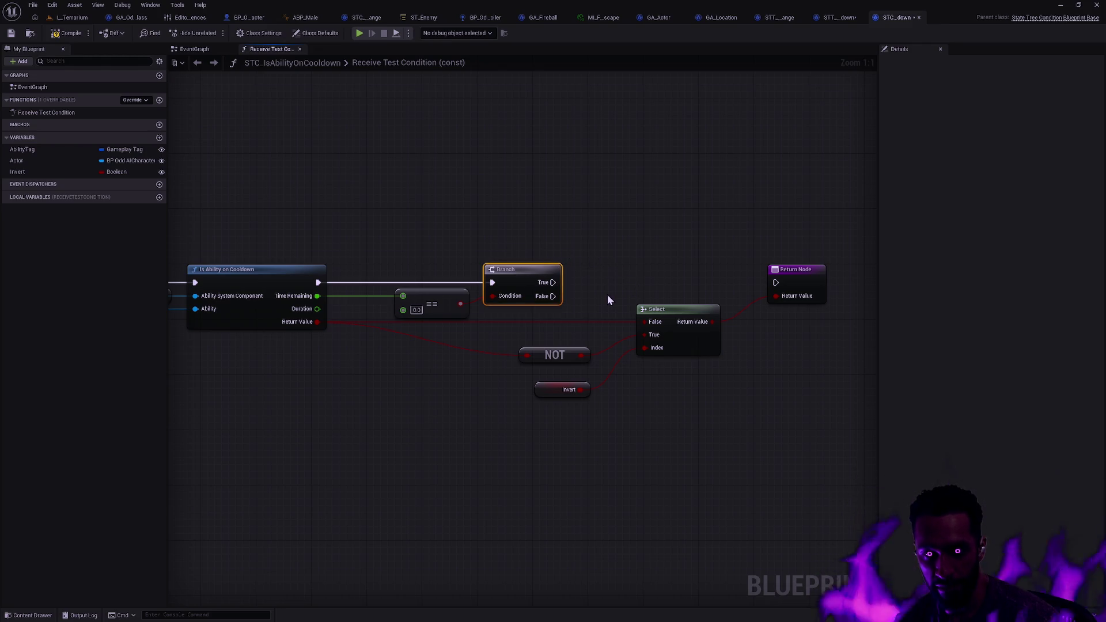
pyautogui.moveTo(607, 294)
pyautogui.mouseDown()
pyautogui.moveTo(557, 291)
pyautogui.moveTo(595, 288)
pyautogui.mouseUp()
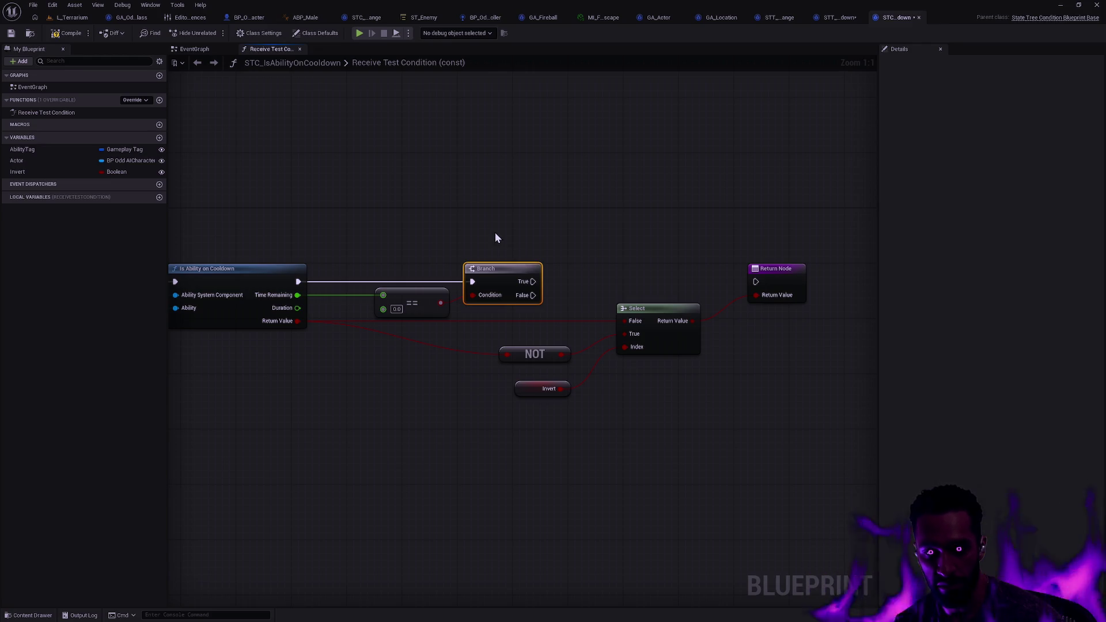
pyautogui.press('Delete')
pyautogui.moveTo(439, 302)
pyautogui.mouseDown()
pyautogui.moveTo(479, 355)
pyautogui.moveTo(626, 324)
pyautogui.mouseUp()
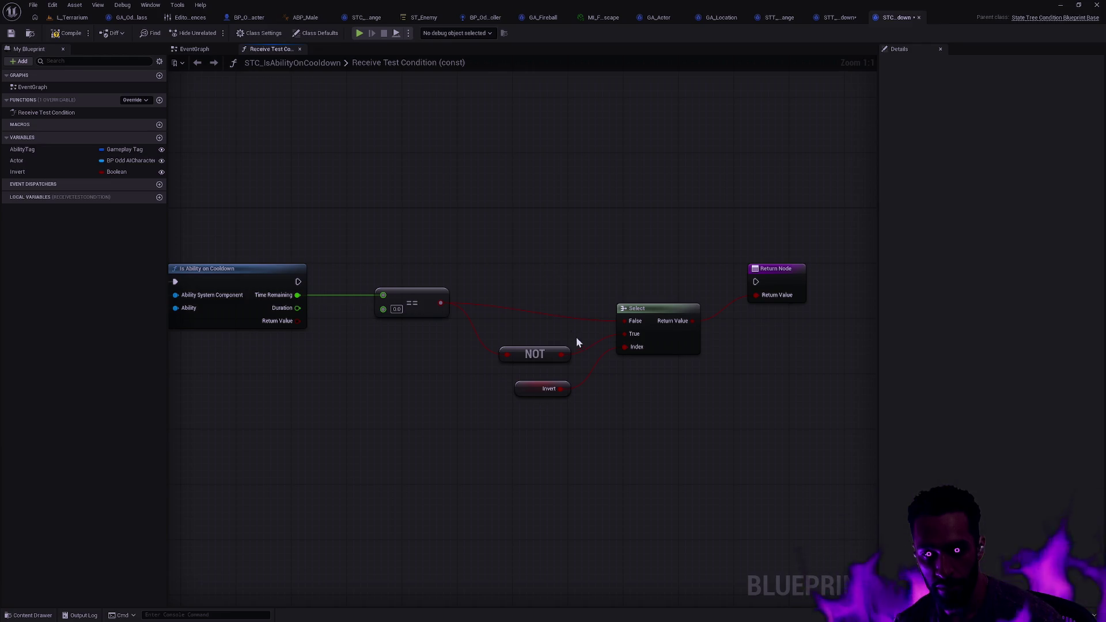
pyautogui.moveTo(499, 271)
pyautogui.mouseDown()
pyautogui.moveTo(439, 347)
pyautogui.moveTo(297, 288)
pyautogui.moveTo(755, 281)
pyautogui.mouseUp()
pyautogui.click(288, 278)
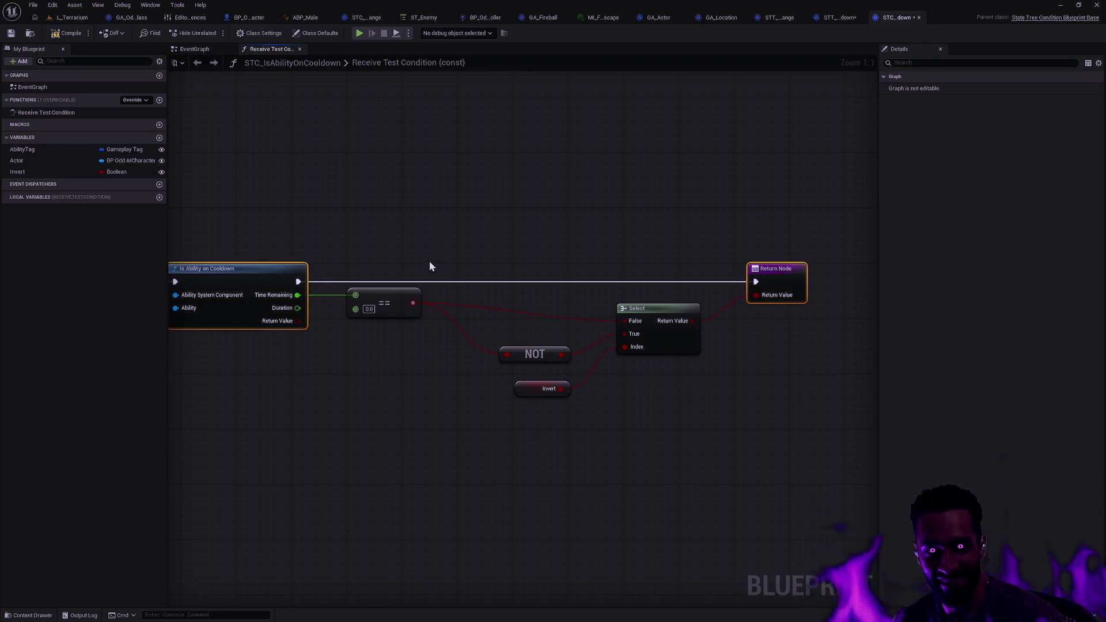
pyautogui.moveTo(430, 266)
pyautogui.mouseDown()
pyautogui.moveTo(417, 357)
pyautogui.moveTo(407, 345)
pyautogui.mouseUp()
pyautogui.click(444, 353)
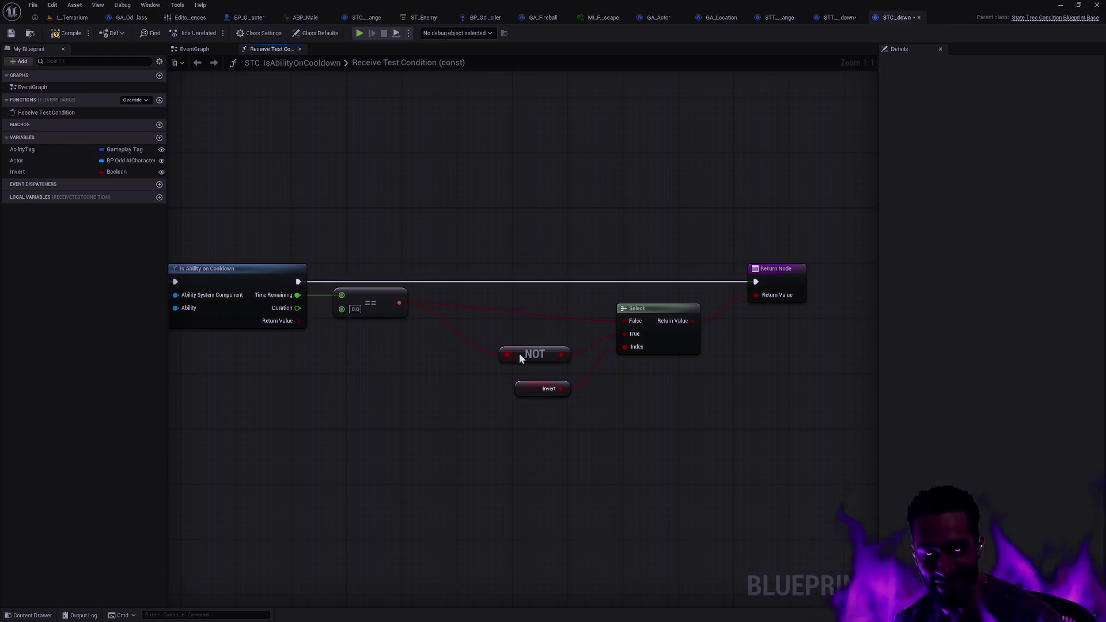
# - Straighten the Select, NOT and Invert nodes against == and Select's inputs with Q alignment
pyautogui.click(659, 346)
pyautogui.keyDown('ctrl'); pyautogui.click(394, 288); pyautogui.keyUp('ctrl')
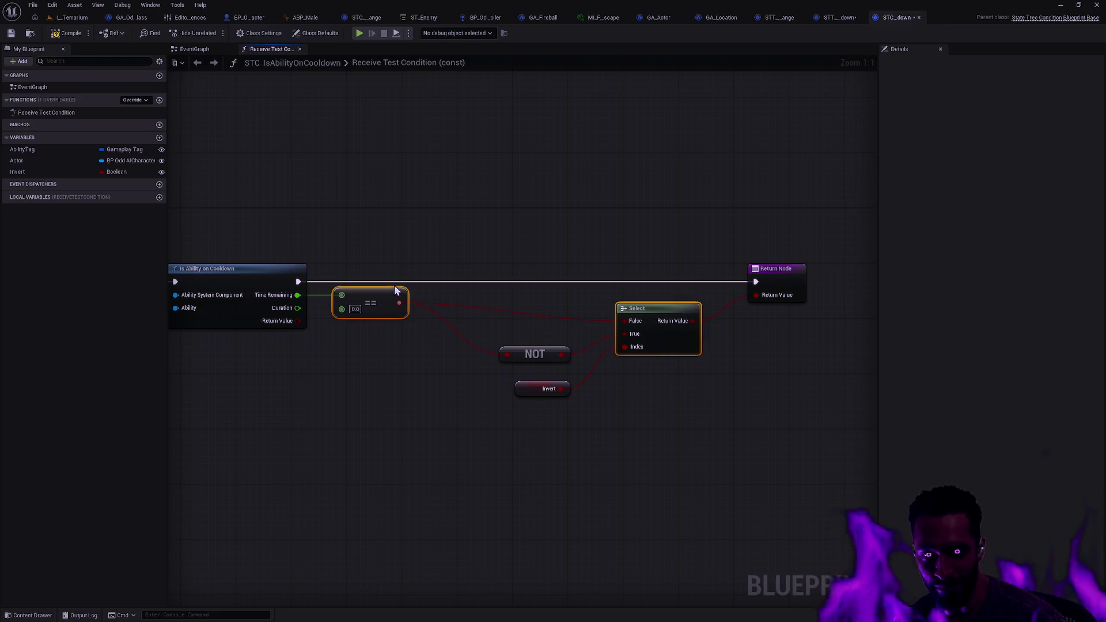
pyautogui.press('q')
pyautogui.click(520, 370)
pyautogui.click(531, 353)
pyautogui.keyDown('ctrl'); pyautogui.click(649, 299); pyautogui.keyUp('ctrl')
pyautogui.press('q')
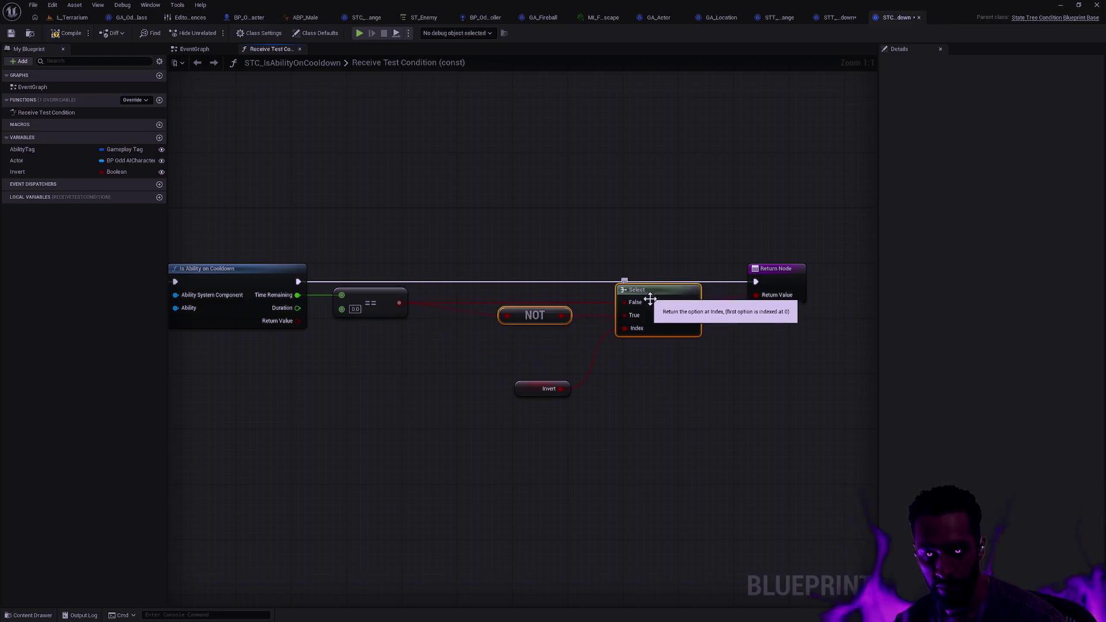
pyautogui.click(562, 403)
pyautogui.moveTo(494, 432); pyautogui.dragTo(561, 366)
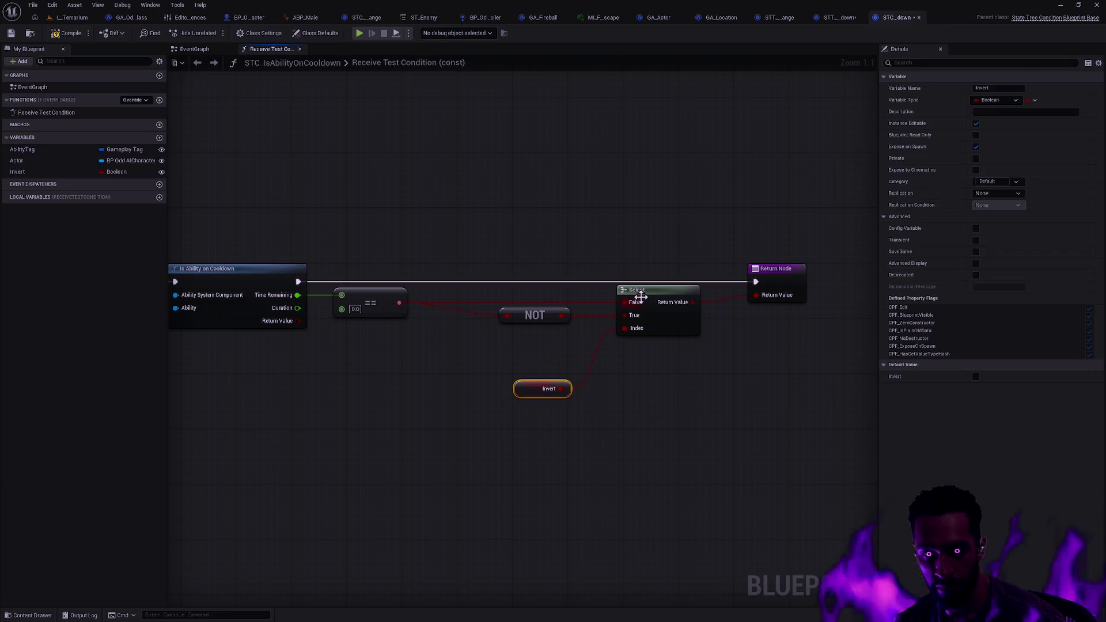
pyautogui.press('q')
# - Pull Select and Return Node closer, select the == through Return chain, and go to STT_WaitAbilityCooldown
pyautogui.click(691, 305)
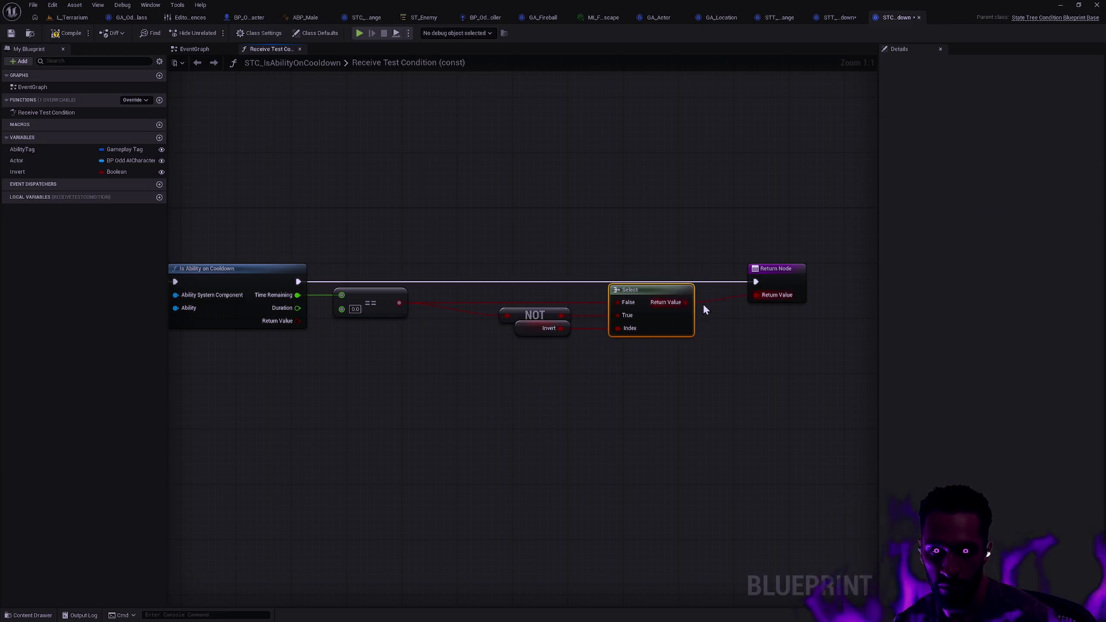
pyautogui.click(769, 296)
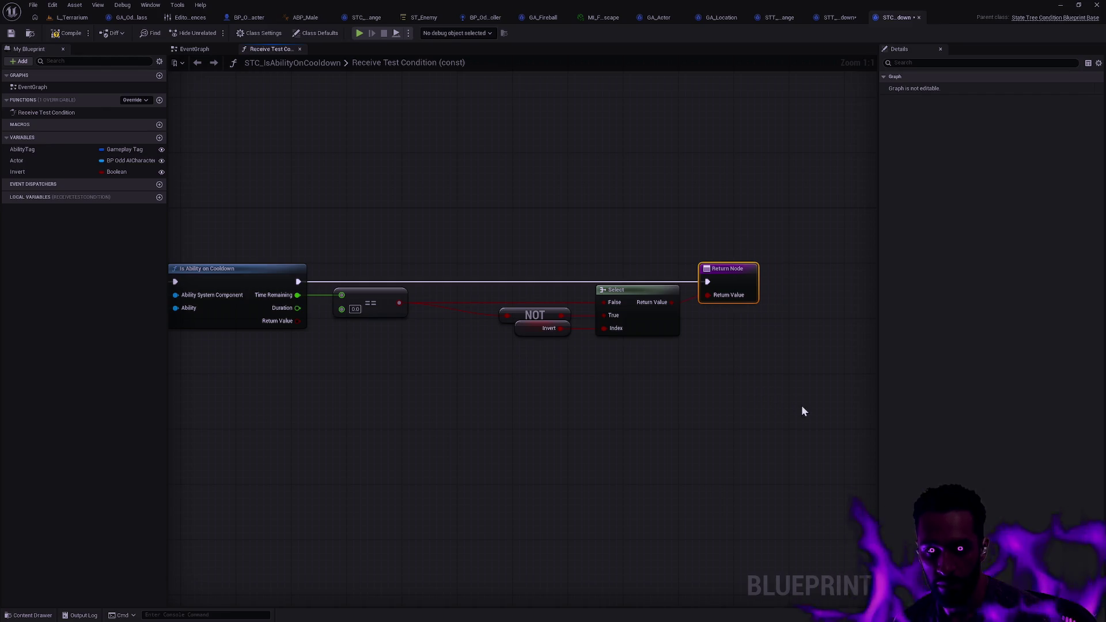
pyautogui.moveTo(803, 410); pyautogui.dragTo(565, 288)
pyautogui.moveTo(634, 309); pyautogui.dragTo(581, 309)
pyautogui.click(567, 369)
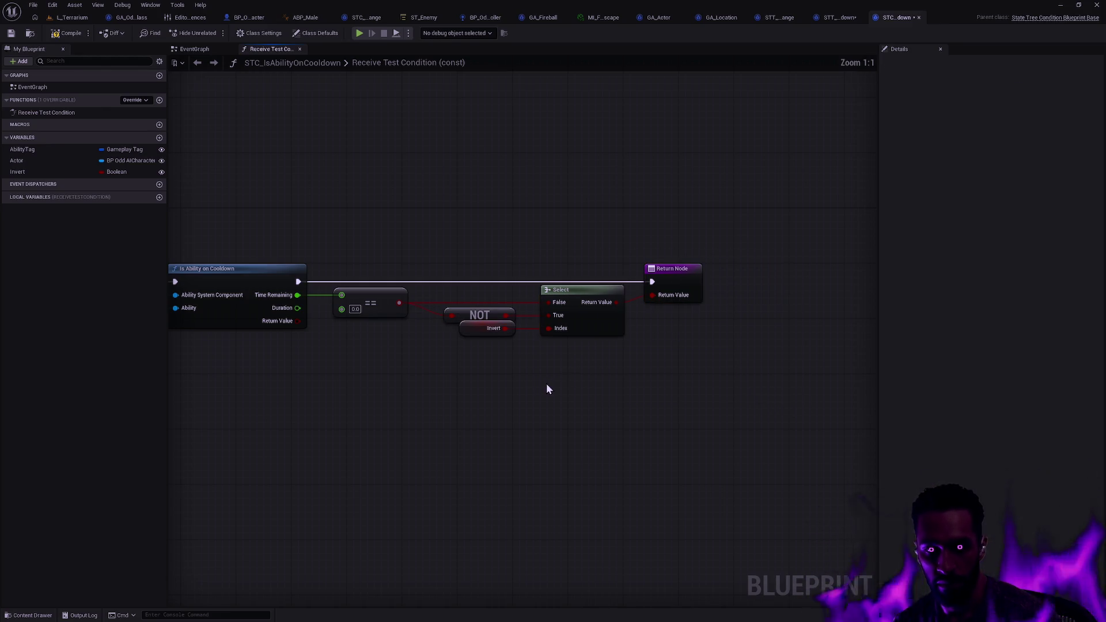
pyautogui.moveTo(547, 389)
pyautogui.mouseDown()
pyautogui.moveTo(695, 421)
pyautogui.moveTo(728, 410)
pyautogui.moveTo(690, 416)
pyautogui.mouseUp()
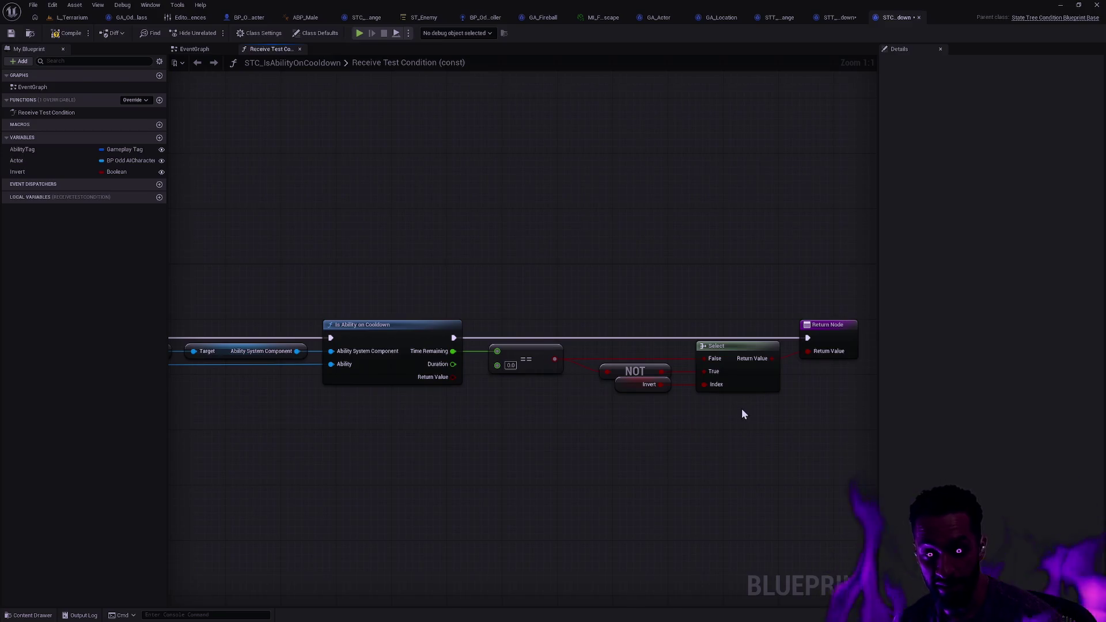
pyautogui.moveTo(840, 413); pyautogui.dragTo(506, 220)
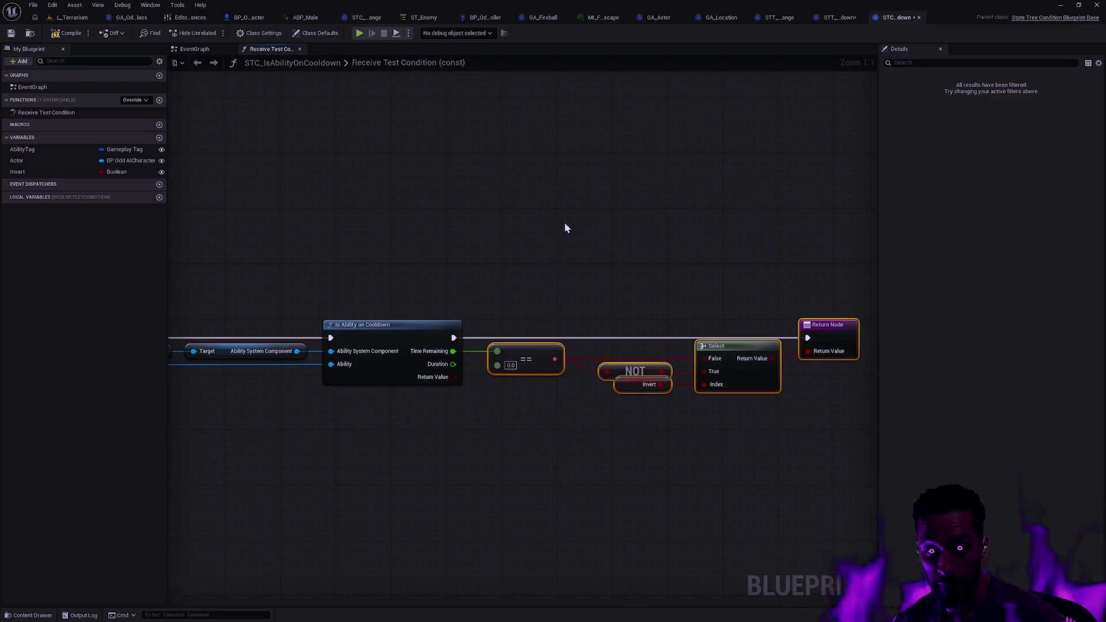
pyautogui.click(841, 17)
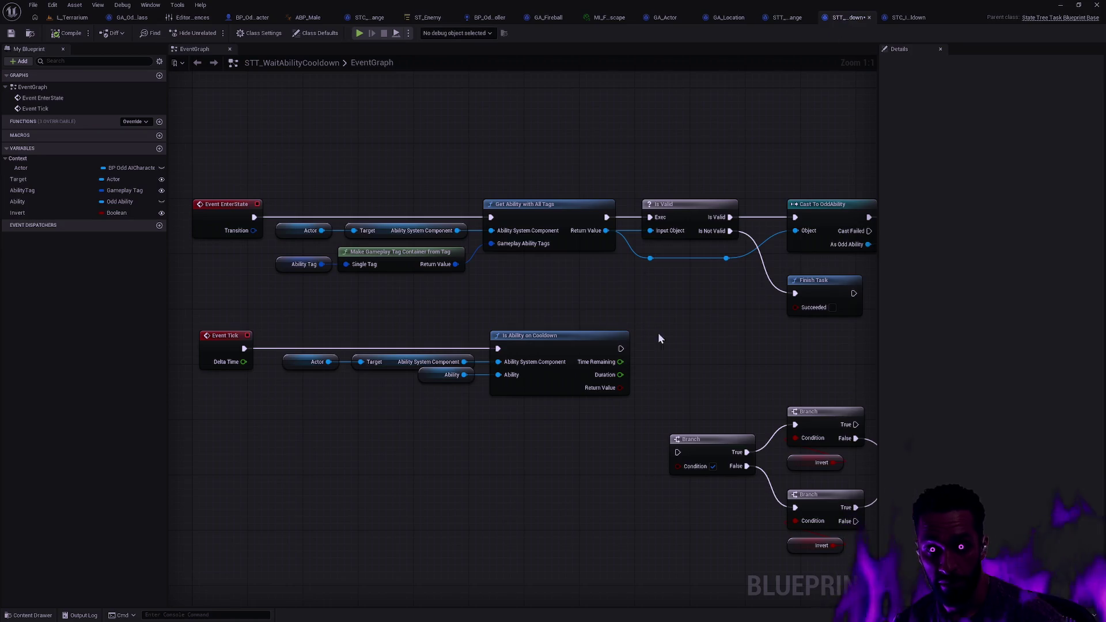
# - Delete the old Branch and Finish Task chain and paste the copied nodes beside Is Ability on Cooldown
pyautogui.scroll(-2, 662, 342)
pyautogui.moveTo(729, 354); pyautogui.dragTo(564, 337)
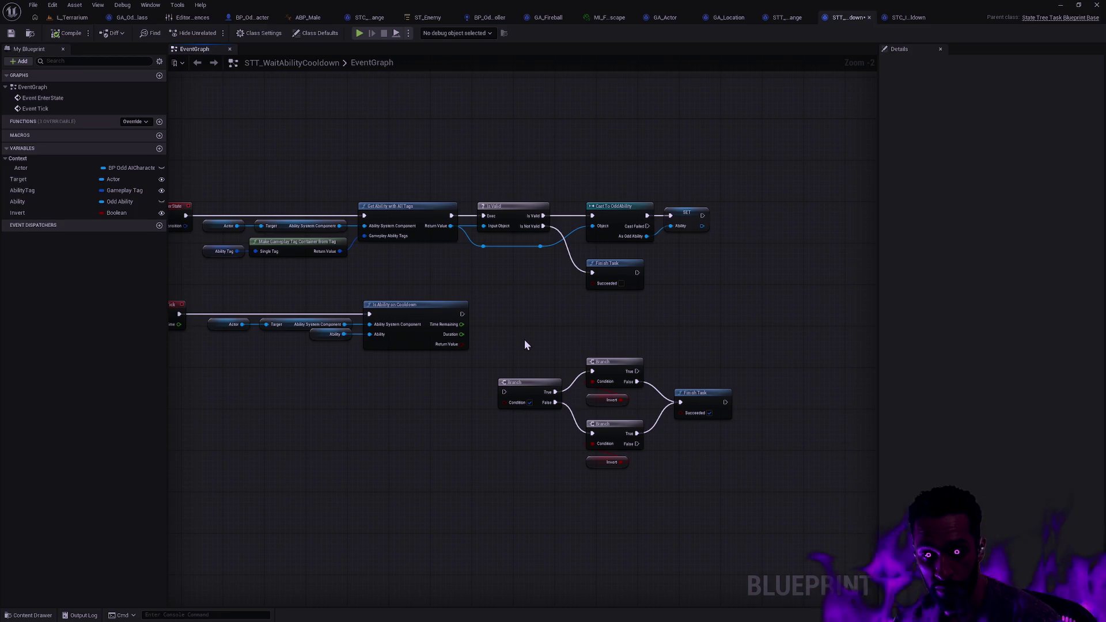
pyautogui.moveTo(524, 344); pyautogui.dragTo(779, 523)
pyautogui.press('Delete')
pyautogui.hotkey('ctrl', 'v')
pyautogui.scroll(2, 530, 366)
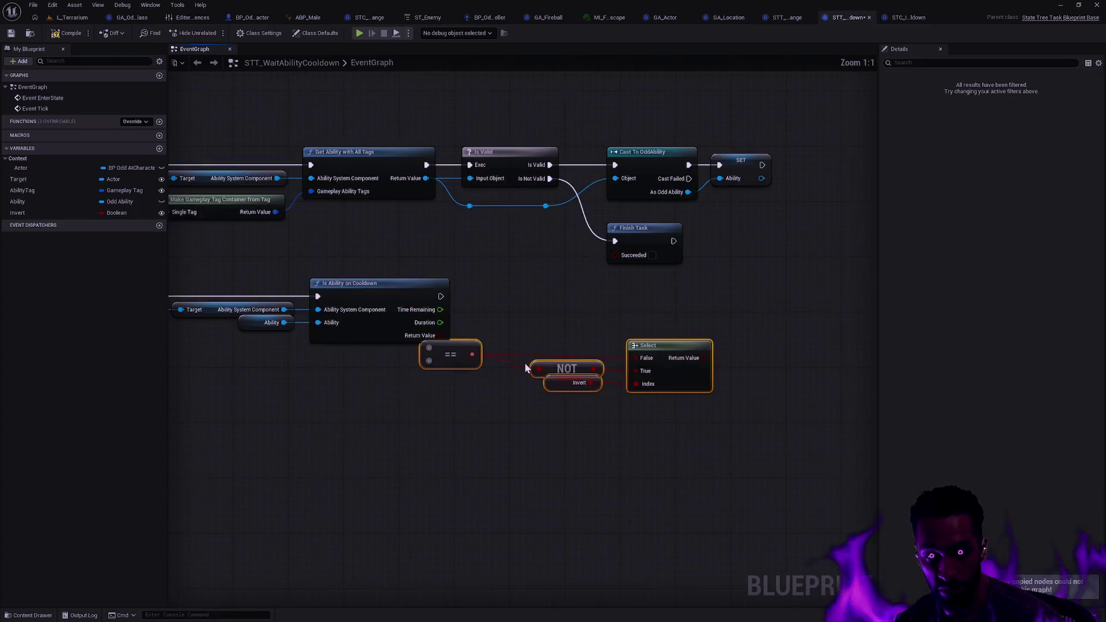
pyautogui.moveTo(506, 418); pyautogui.dragTo(567, 389)
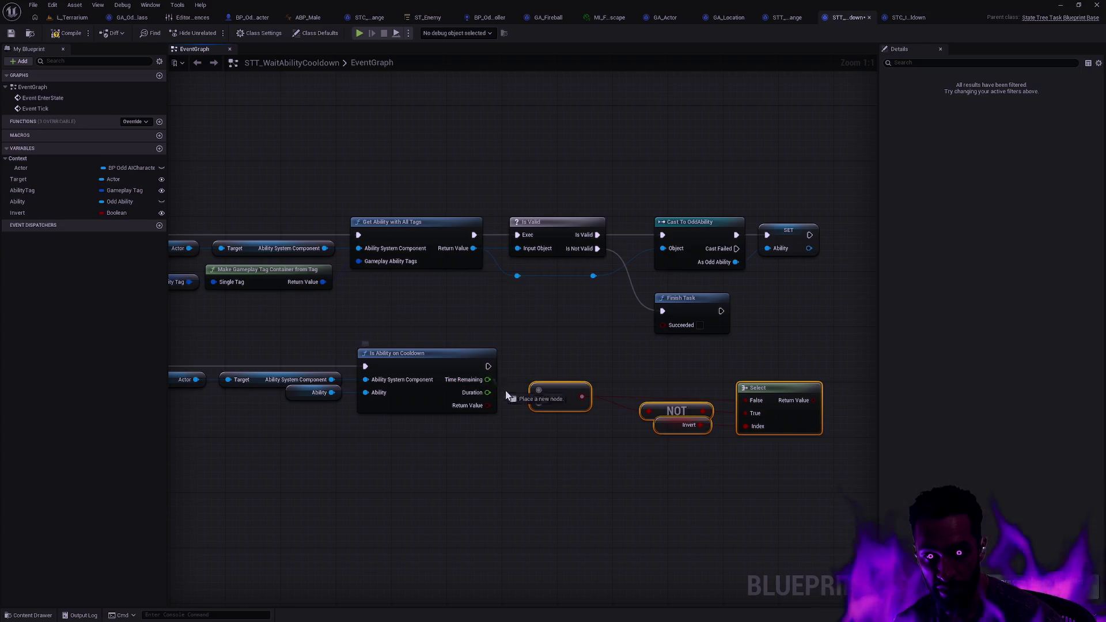
# - Add a Finish Task node with Succeeded checked on Is Ability on Cooldown's execution wire
pyautogui.moveTo(489, 366)
pyautogui.mouseDown()
pyautogui.moveTo(772, 377)
pyautogui.moveTo(796, 365)
pyautogui.mouseUp()
pyautogui.write('fin')
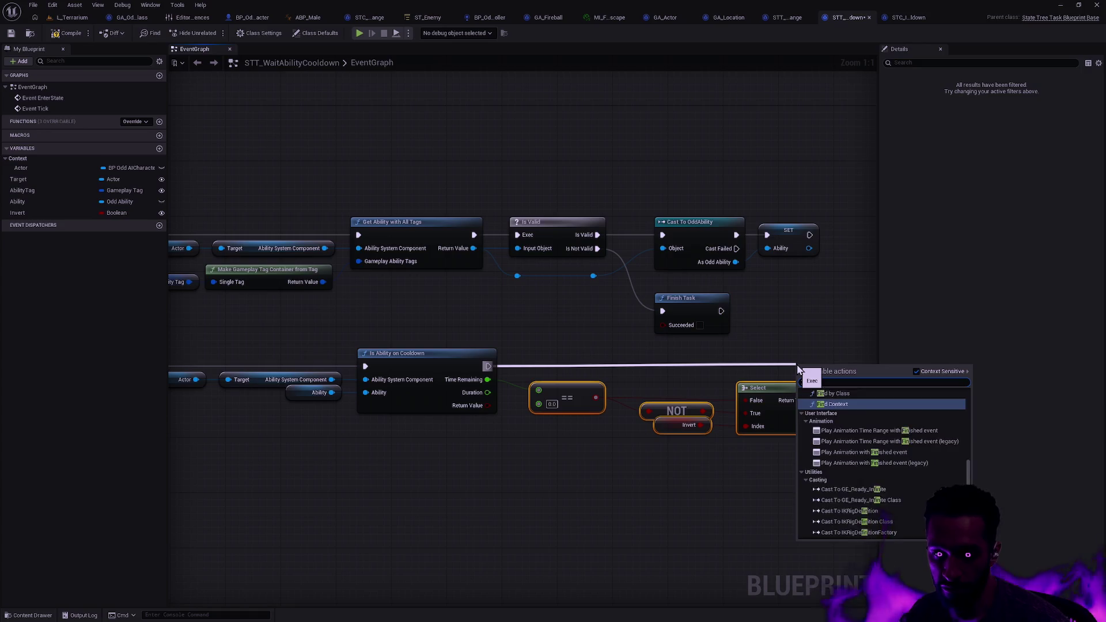
pyautogui.write('ish')
pyautogui.press('Return')
pyautogui.click(709, 381)
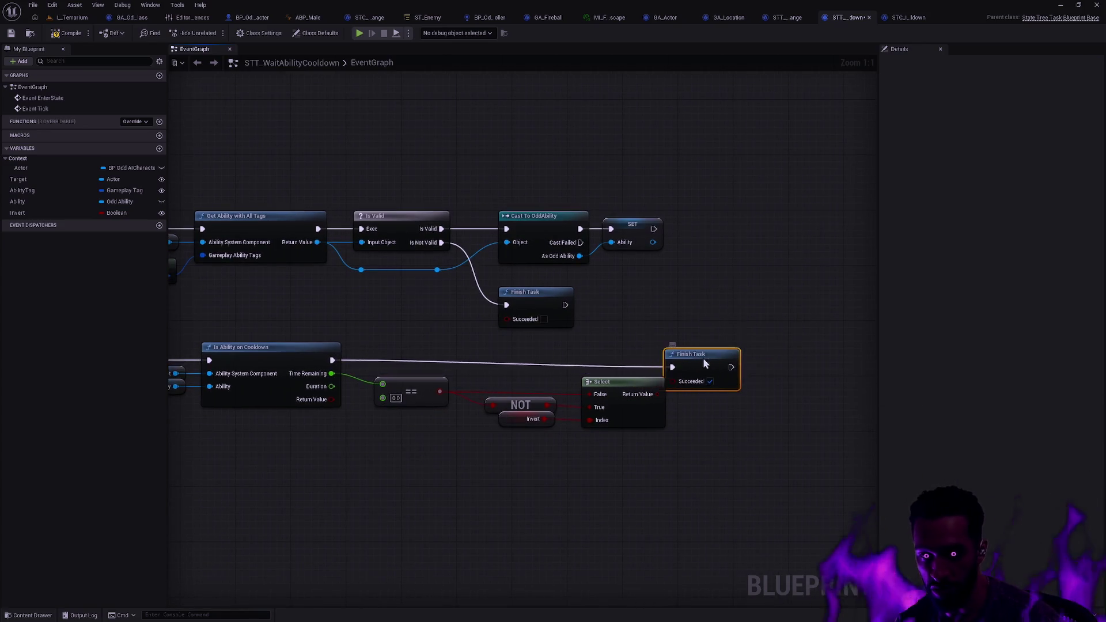
pyautogui.moveTo(704, 363); pyautogui.dragTo(745, 356)
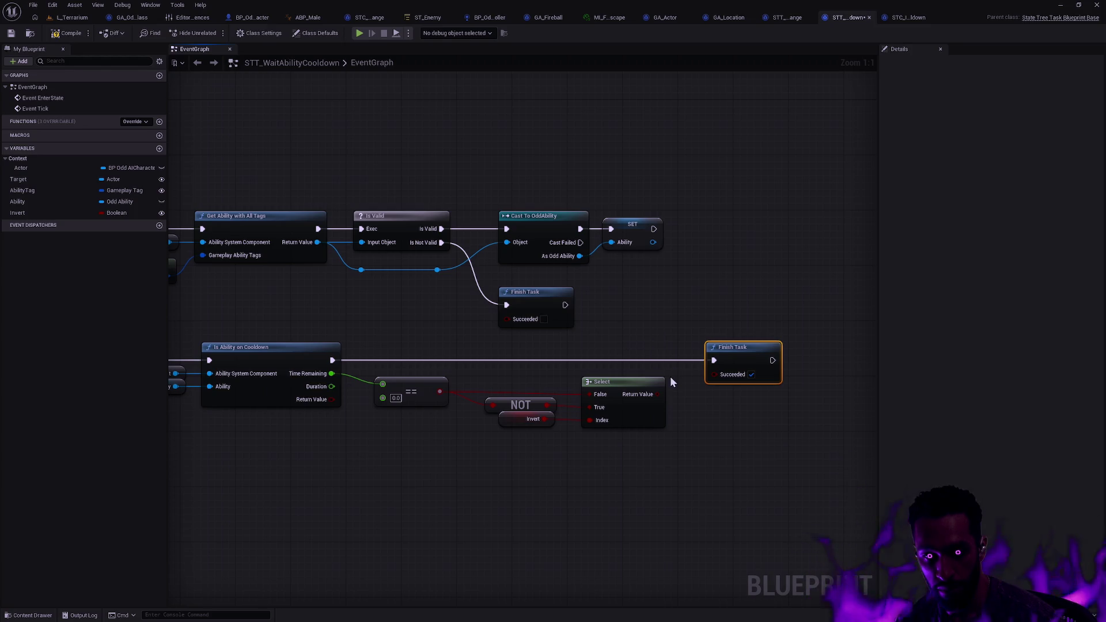
pyautogui.moveTo(669, 375); pyautogui.dragTo(720, 371)
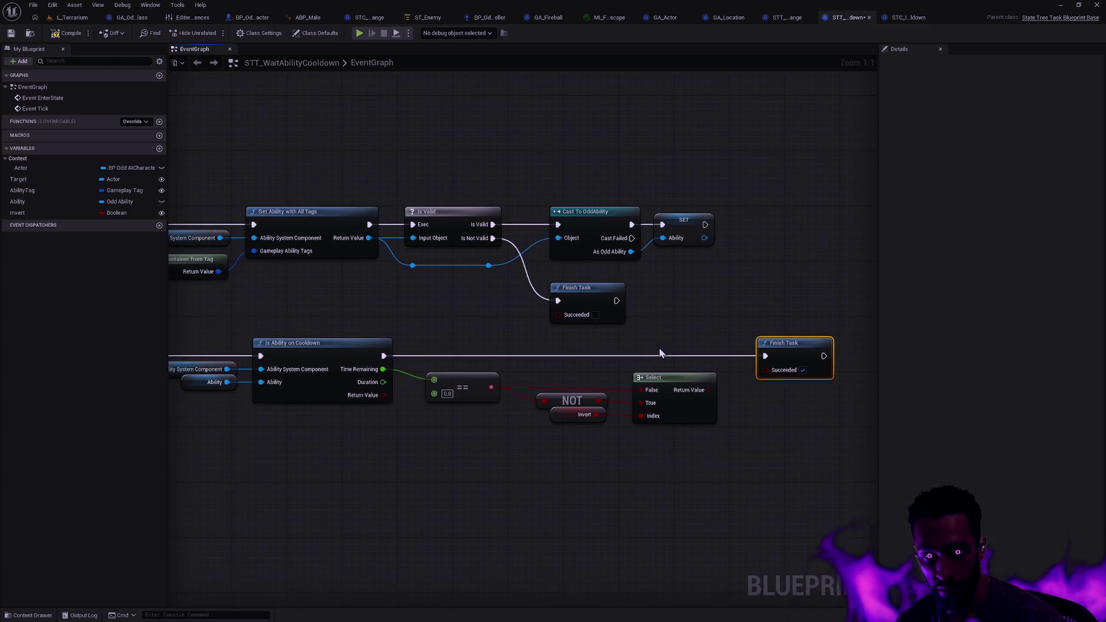
# - Align == with Time Remaining, Select with ==, and NOT with Select's True input
pyautogui.click(461, 385)
pyautogui.keyDown('ctrl'); pyautogui.click(365, 348); pyautogui.keyUp('ctrl')
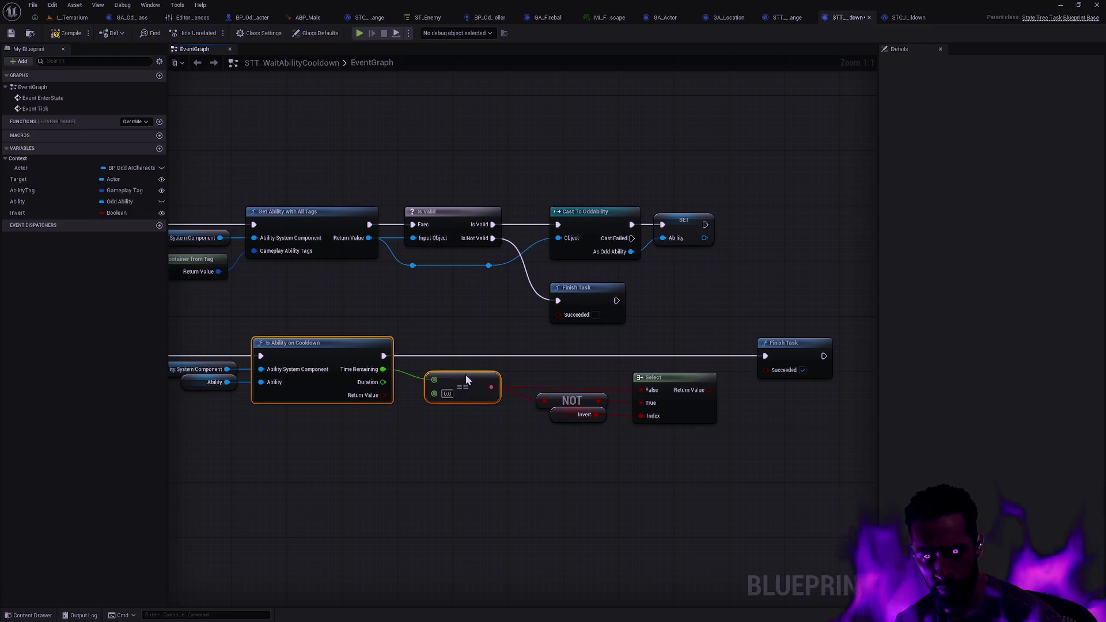
pyautogui.press('q')
pyautogui.click(667, 376)
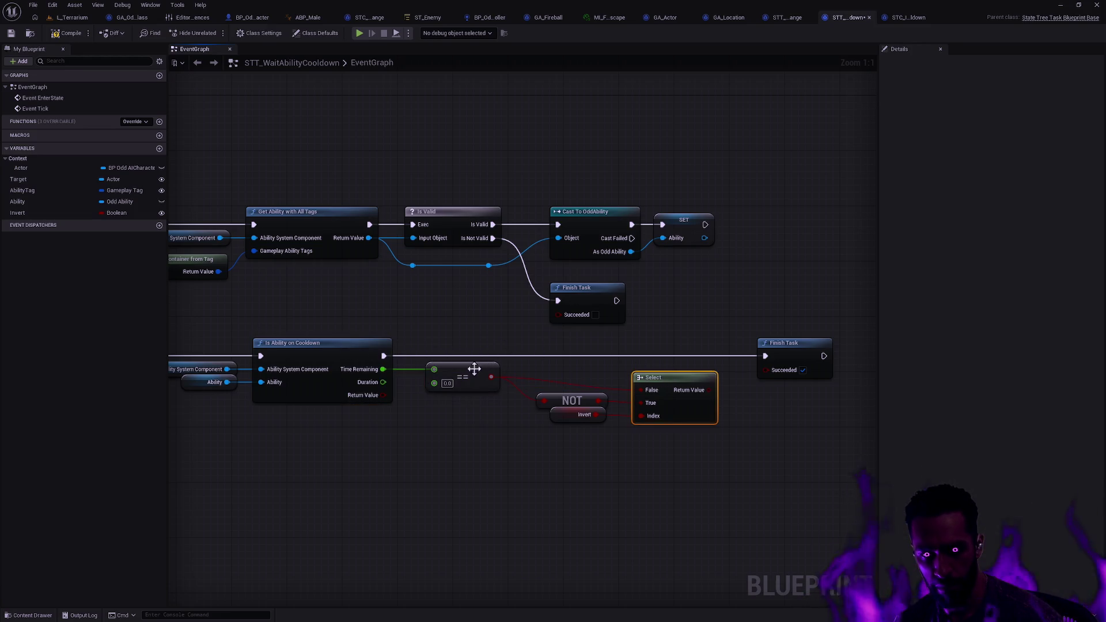
pyautogui.press('q')
pyautogui.click(567, 399)
pyautogui.press('q')
pyautogui.click(663, 438)
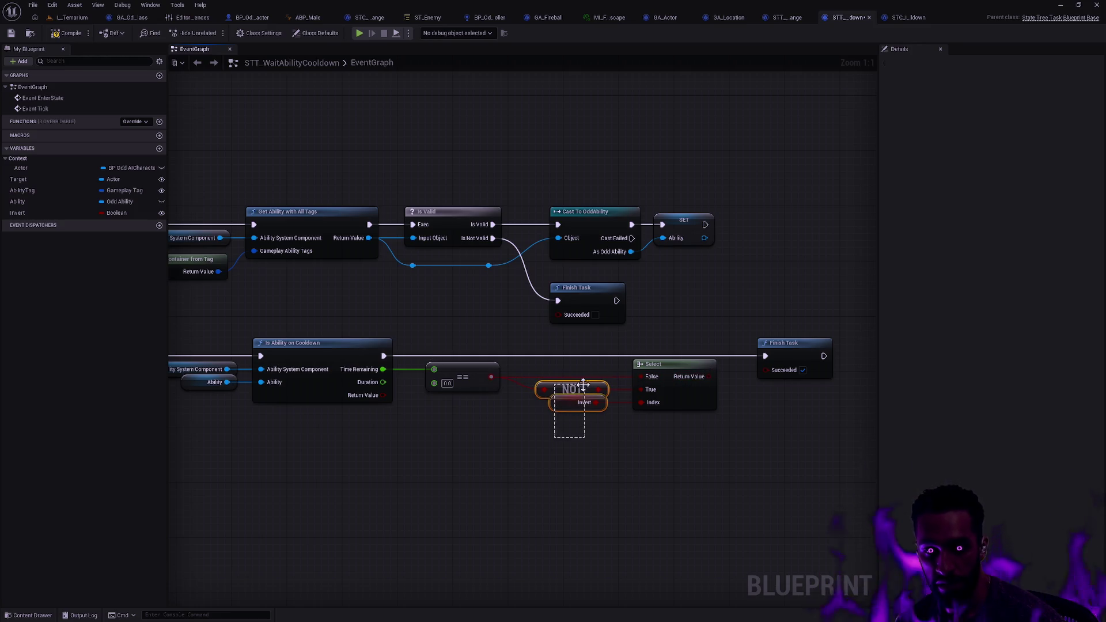
# - Move the NOT node below Invert and check the Invert Boolean variable's properties
pyautogui.moveTo(566, 389)
pyautogui.mouseDown()
pyautogui.moveTo(568, 441)
pyautogui.moveTo(576, 403)
pyautogui.moveTo(561, 428)
pyautogui.mouseUp()
pyautogui.click(537, 432)
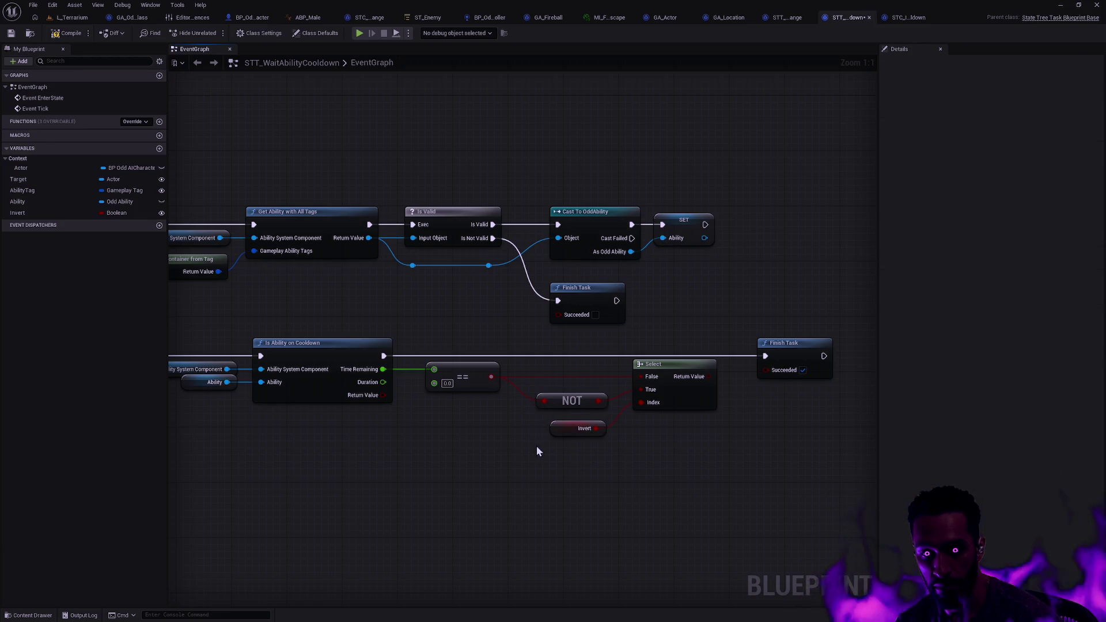
pyautogui.click(585, 425)
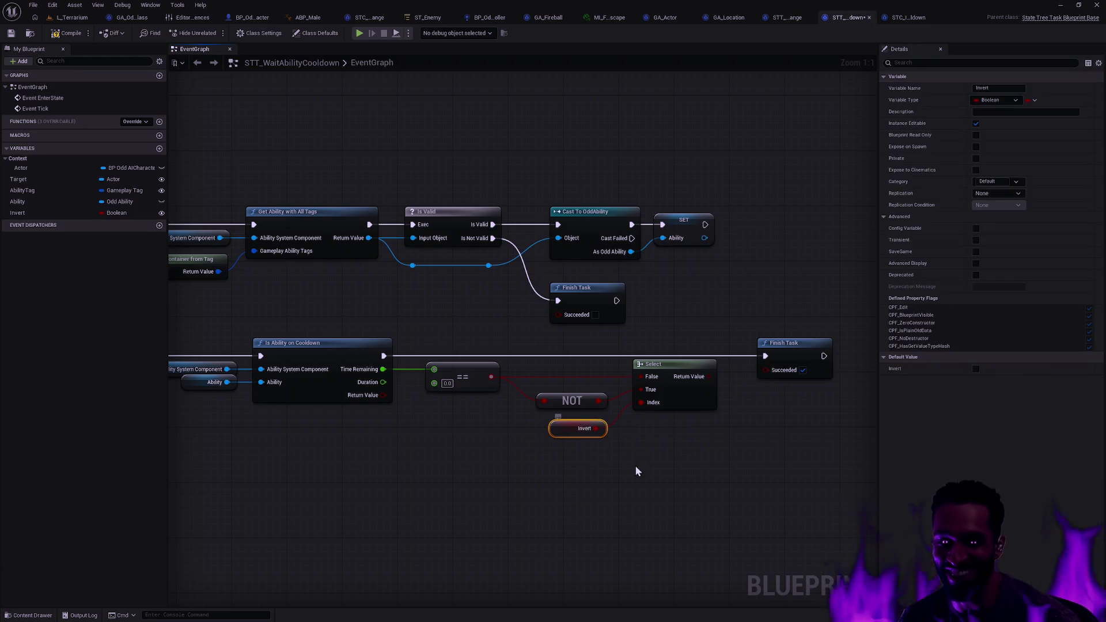
pyautogui.click(635, 465)
pyautogui.click(604, 428)
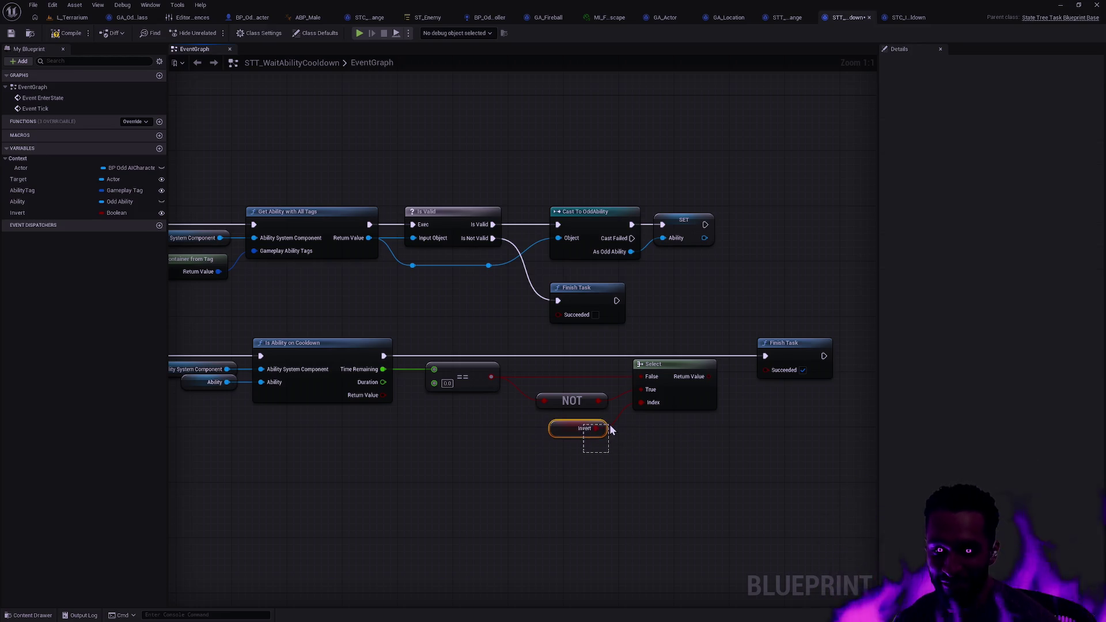
pyautogui.click(659, 435)
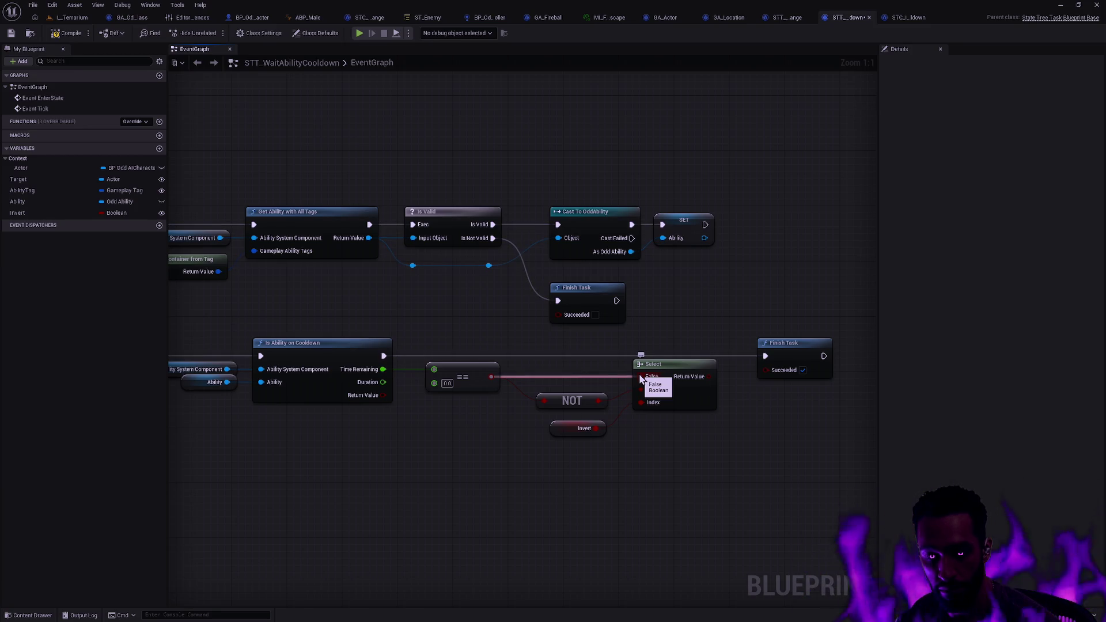
# - Shift Finish Task right beside Select, then undo these layout changes
pyautogui.moveTo(779, 404); pyautogui.dragTo(615, 402)
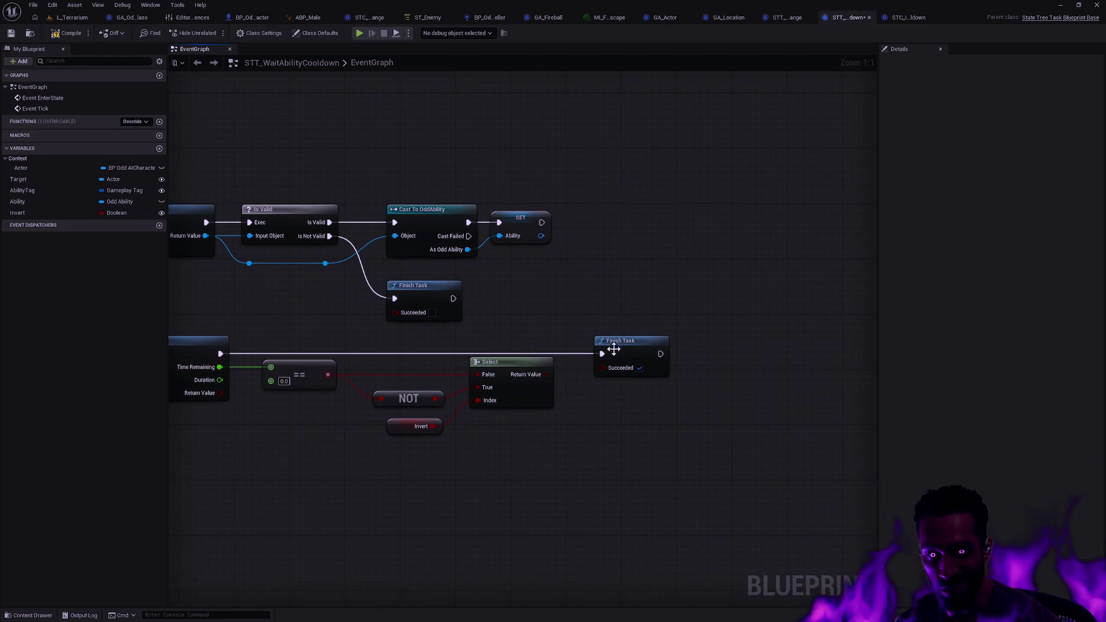
pyautogui.moveTo(613, 349); pyautogui.dragTo(697, 349)
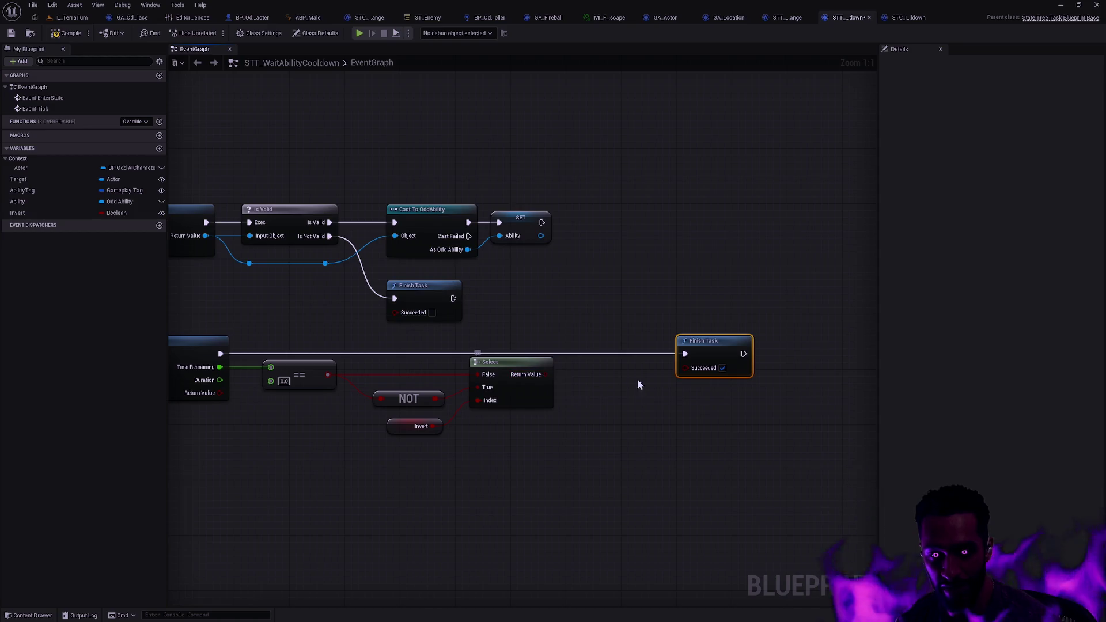
pyautogui.click(418, 448)
pyautogui.hotkey('ctrl', 'z')
pyautogui.hotkey('ctrl', 'z')
pyautogui.hotkey('ctrl', 'z')
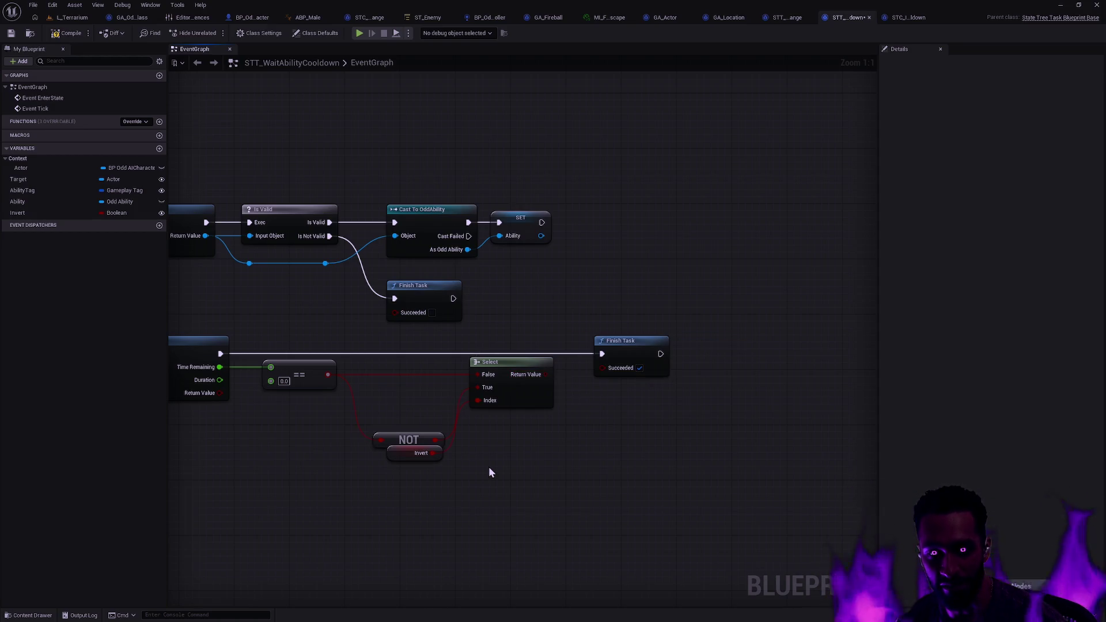
pyautogui.moveTo(703, 454); pyautogui.dragTo(354, 378)
pyautogui.hotkey('ctrl', 'z')
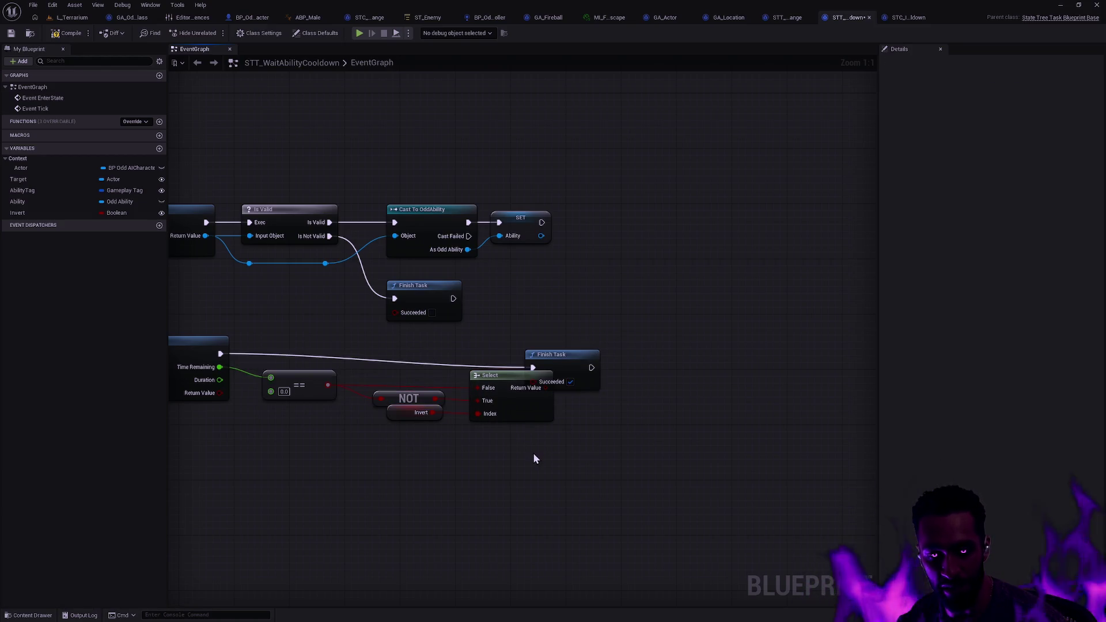
# - Undo back to the original Branch and Invert chain and move it right beneath Is Ability on Cooldown
pyautogui.hotkey('ctrl', 'z')
pyautogui.hotkey('ctrl', 'z')
pyautogui.hotkey('ctrl', 'z')
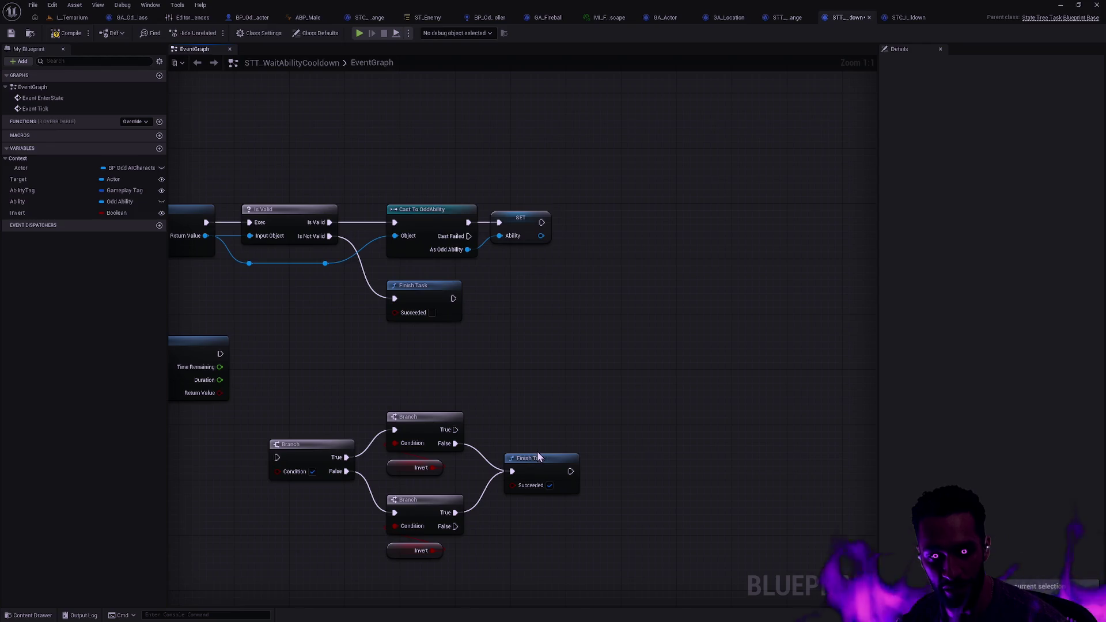
pyautogui.moveTo(499, 411); pyautogui.dragTo(598, 410)
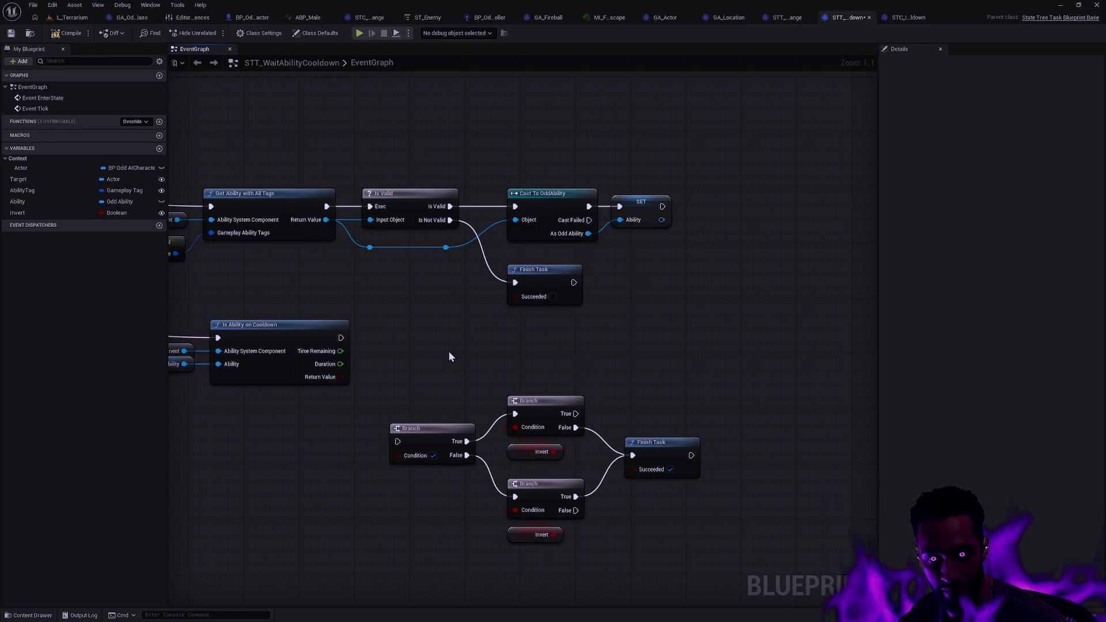
pyautogui.moveTo(403, 378); pyautogui.dragTo(728, 524)
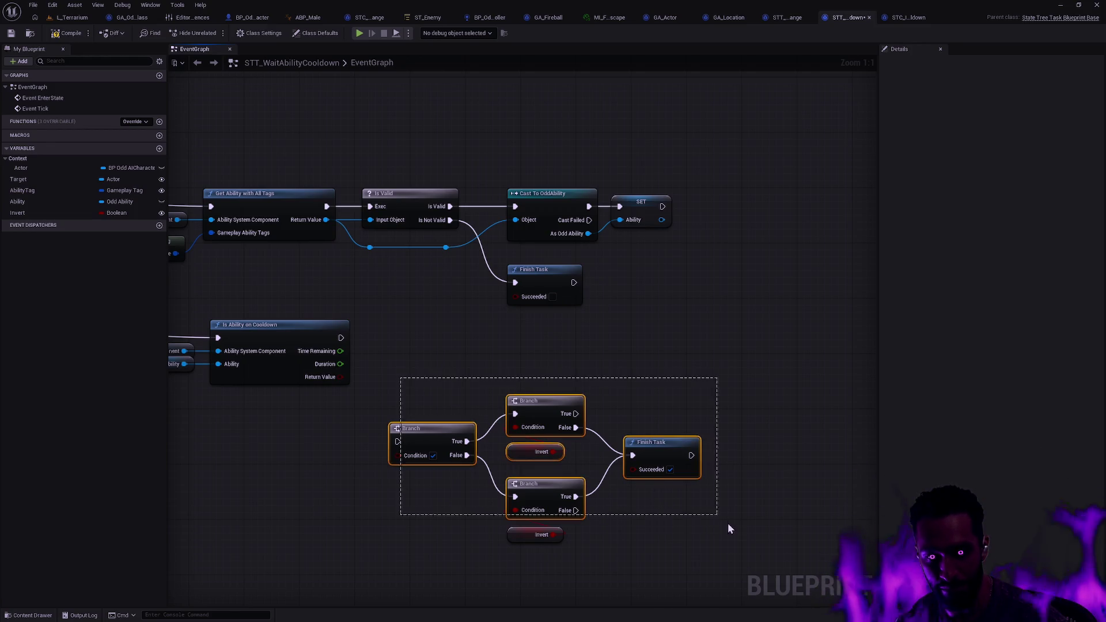
pyautogui.moveTo(442, 388); pyautogui.dragTo(645, 538)
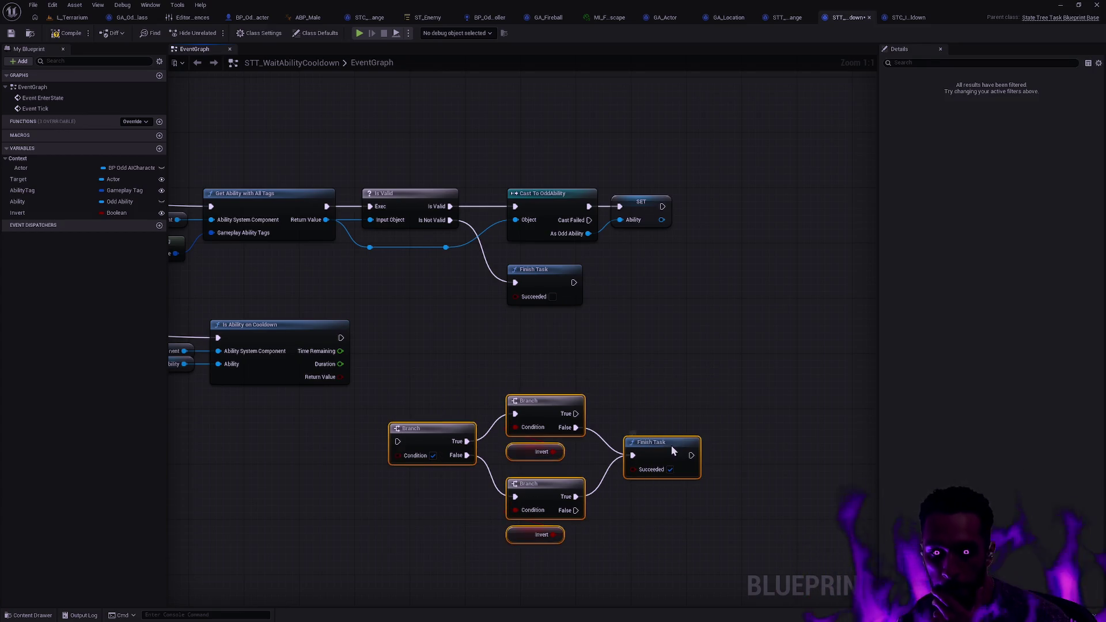
pyautogui.moveTo(672, 445); pyautogui.dragTo(761, 459)
pyautogui.click(697, 405)
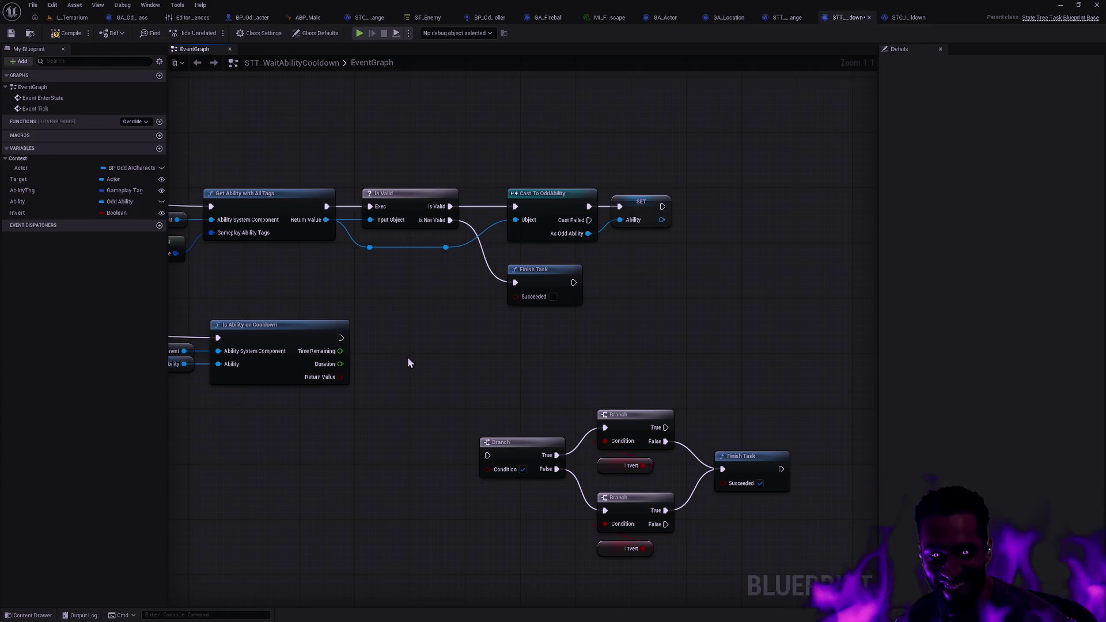
pyautogui.moveTo(342, 377); pyautogui.dragTo(439, 391)
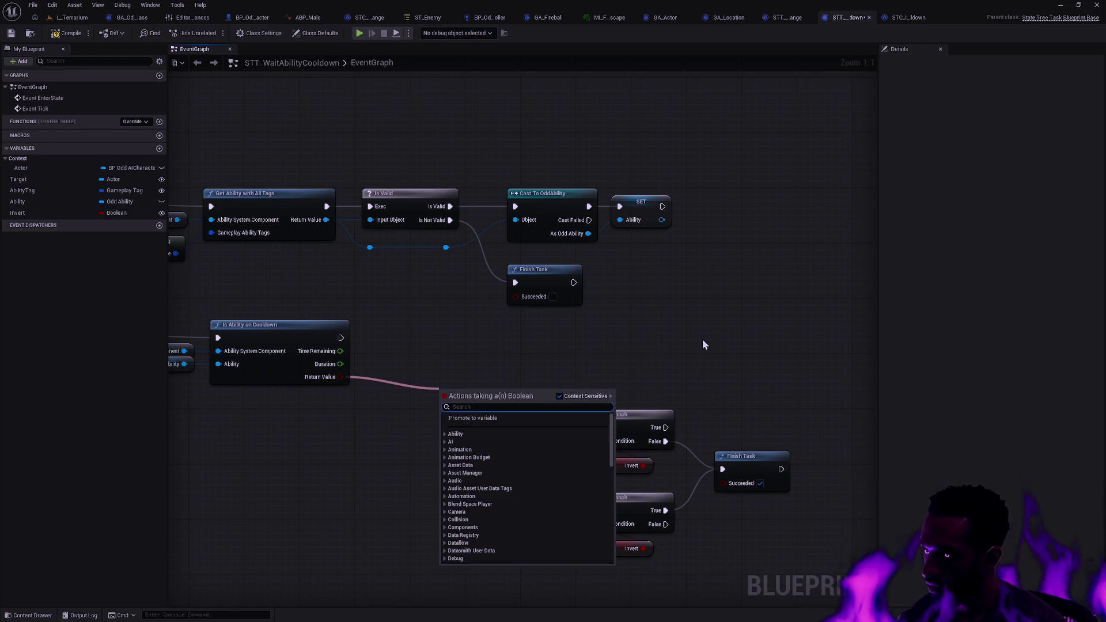
pyautogui.click(729, 335)
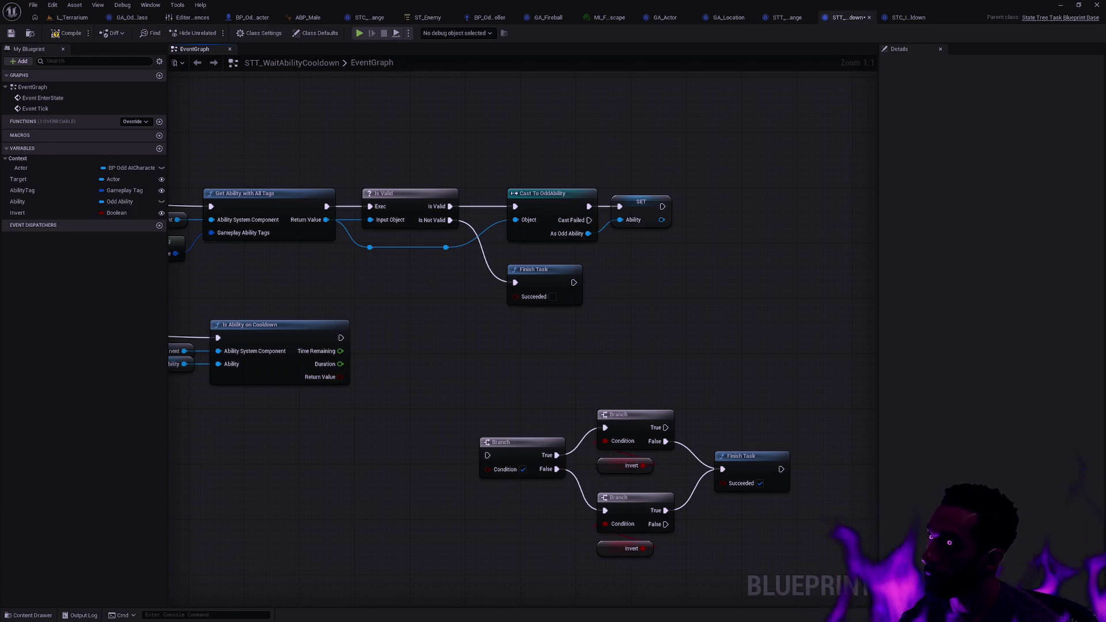
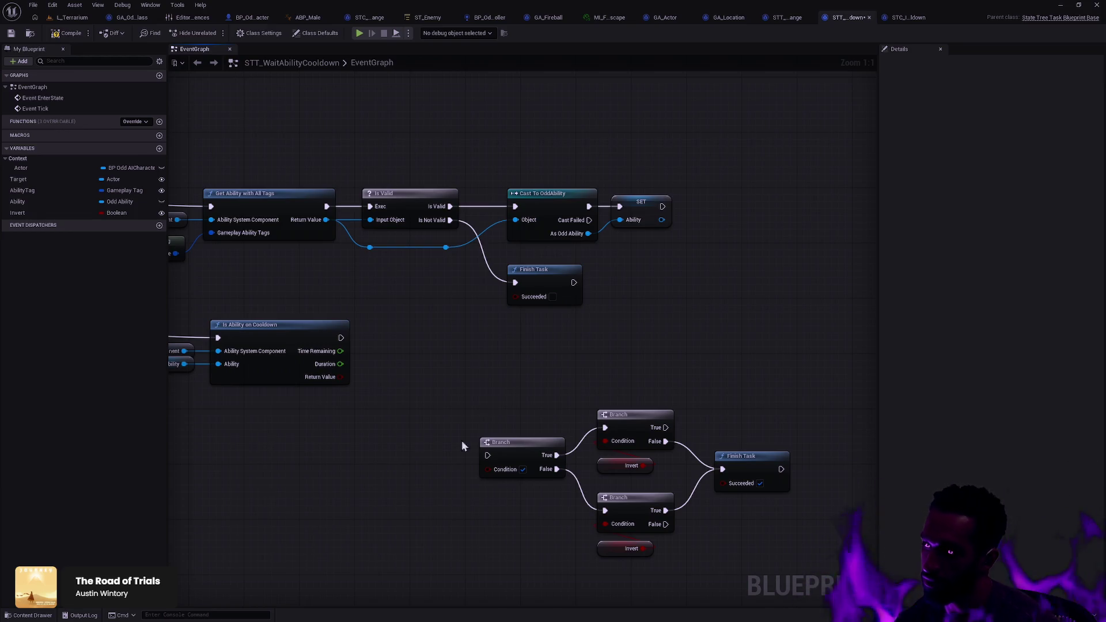
# - Paste the comparison nodes, feed Time Remaining into ==, and straighten them with Q
pyautogui.moveTo(550, 387)
pyautogui.mouseDown()
pyautogui.moveTo(577, 382)
pyautogui.moveTo(622, 409)
pyautogui.mouseUp()
pyautogui.moveTo(704, 405); pyautogui.dragTo(558, 393)
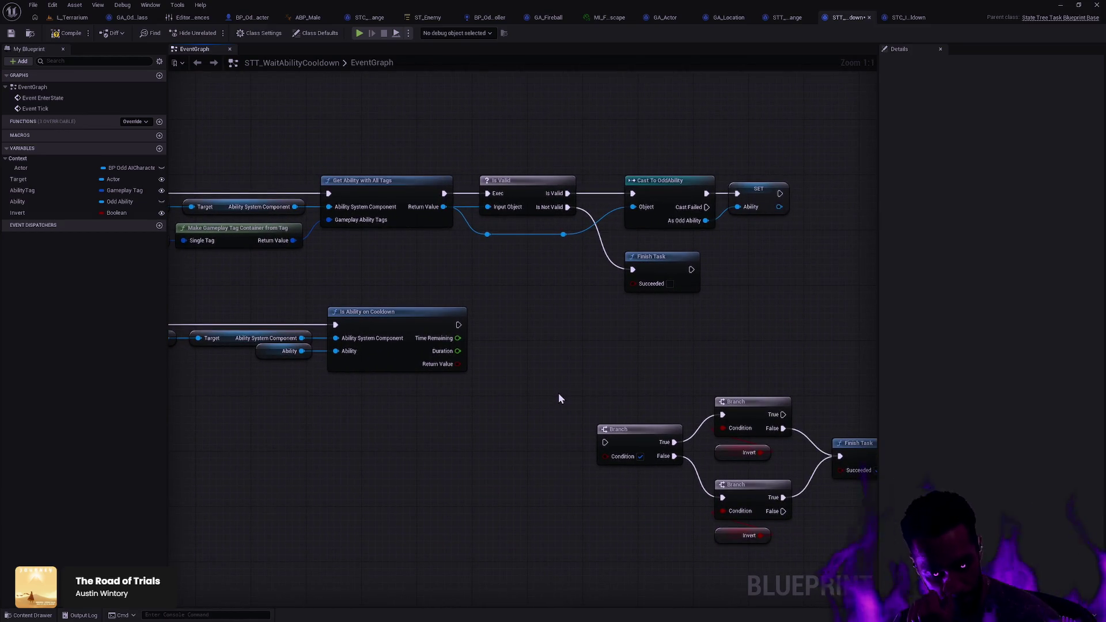
pyautogui.moveTo(648, 380); pyautogui.dragTo(513, 359)
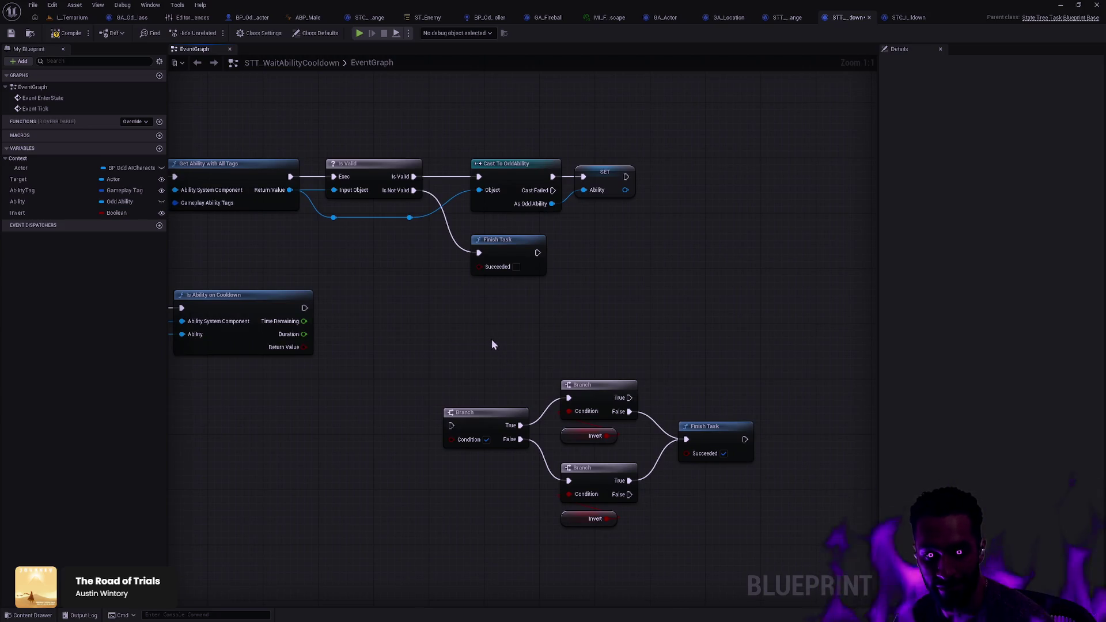
pyautogui.moveTo(436, 349); pyautogui.dragTo(459, 351)
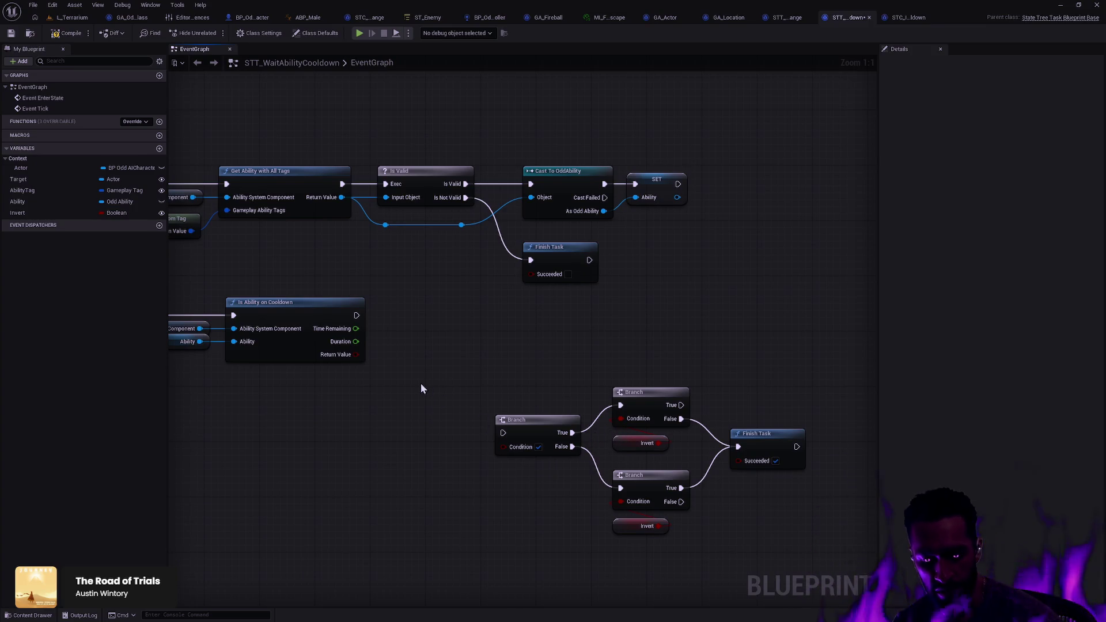
pyautogui.hotkey('ctrl', 'v')
pyautogui.moveTo(457, 332); pyautogui.dragTo(543, 331)
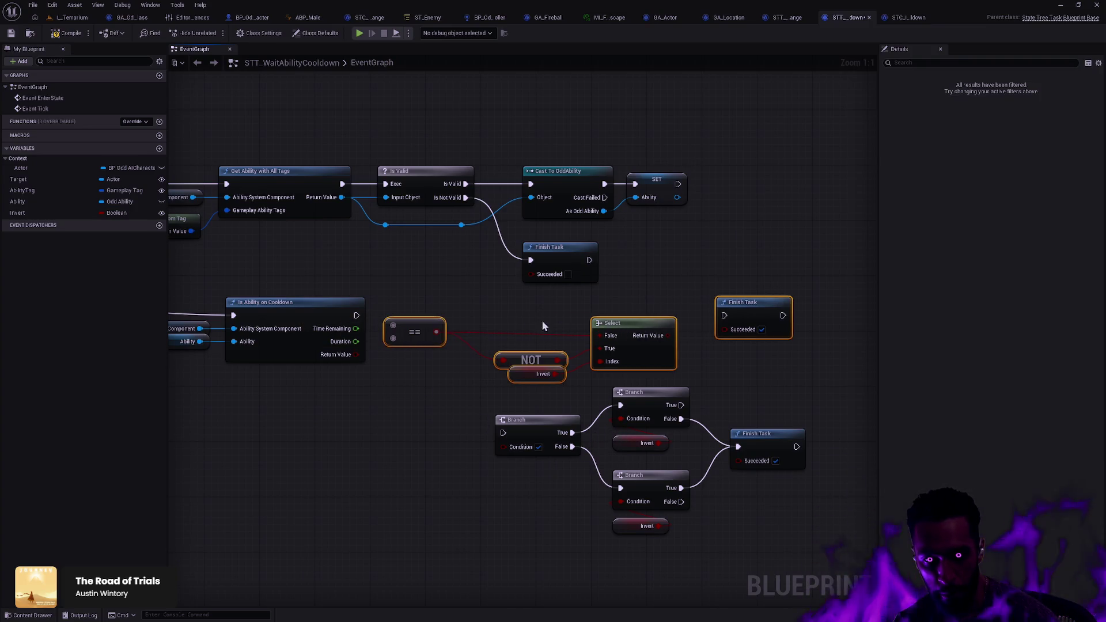
pyautogui.moveTo(355, 329); pyautogui.dragTo(393, 326)
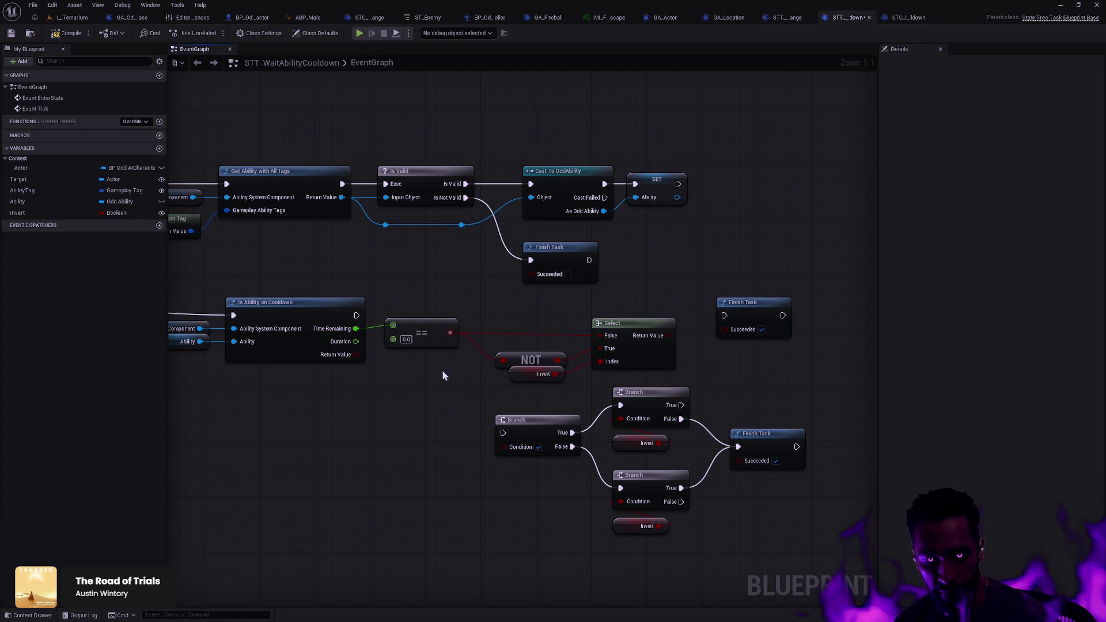
pyautogui.click(414, 323)
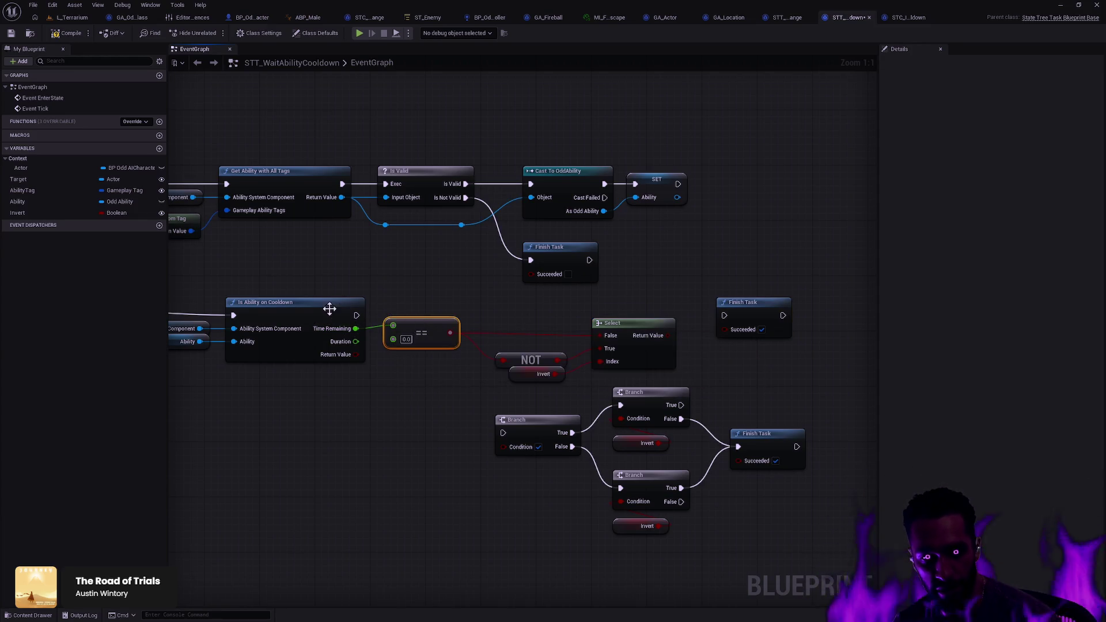
pyautogui.keyDown('ctrl'); pyautogui.click(336, 304); pyautogui.keyUp('ctrl')
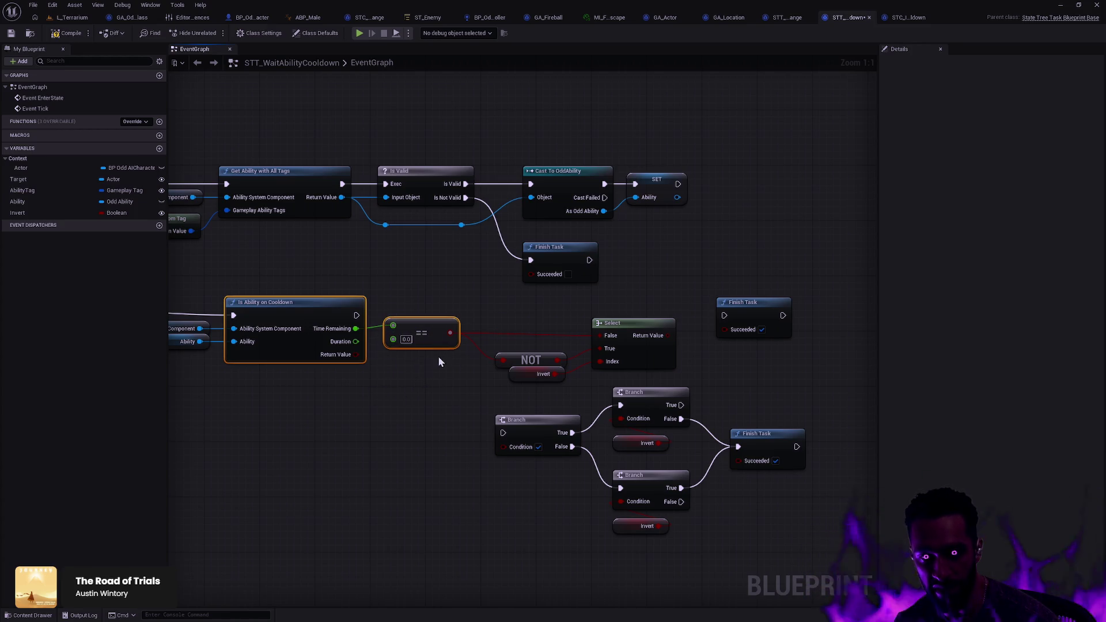
pyautogui.press('q')
pyautogui.click(396, 287)
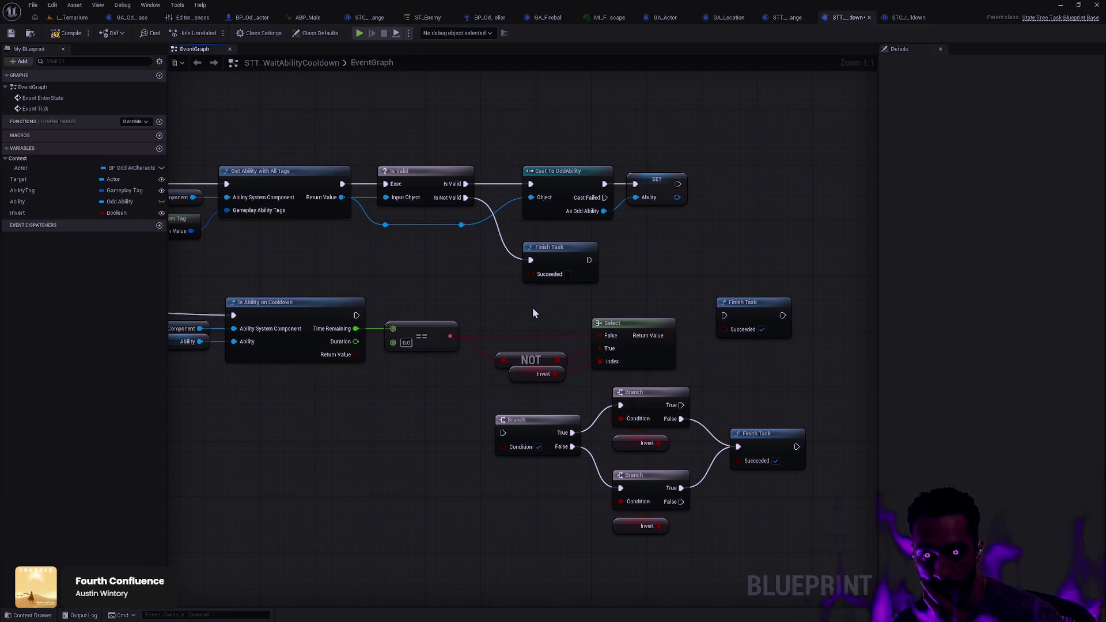
# - Delete the unneeded NOT, Select and extra Finish Task nodes
pyautogui.moveTo(510, 310); pyautogui.dragTo(634, 382)
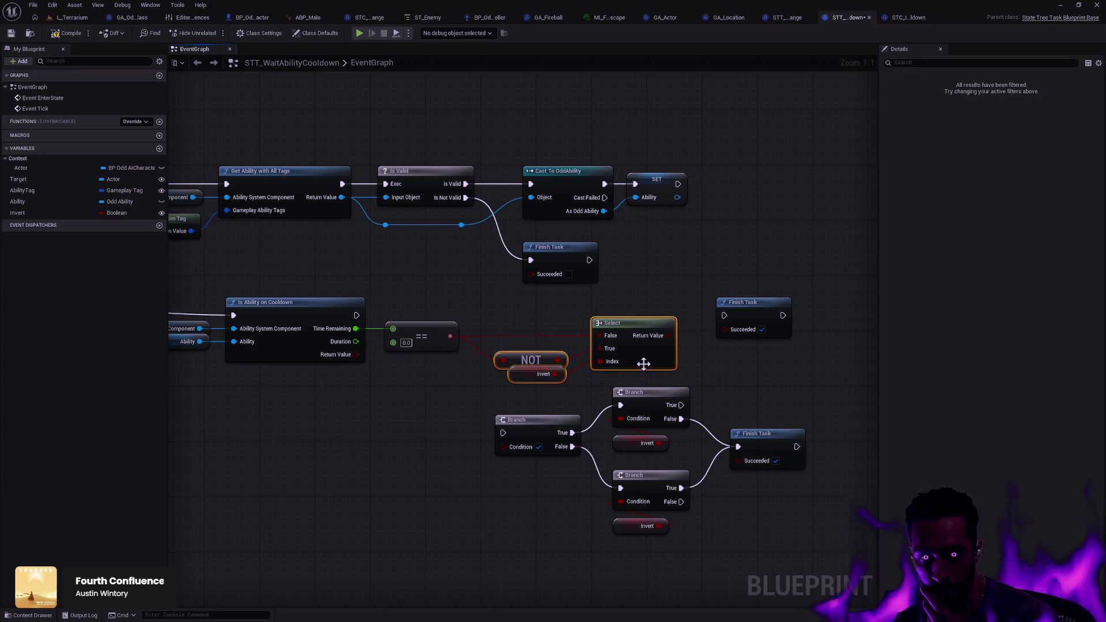
pyautogui.click(471, 337)
pyautogui.moveTo(536, 316)
pyautogui.mouseDown()
pyautogui.moveTo(546, 351)
pyautogui.moveTo(586, 381)
pyautogui.moveTo(617, 373)
pyautogui.mouseUp()
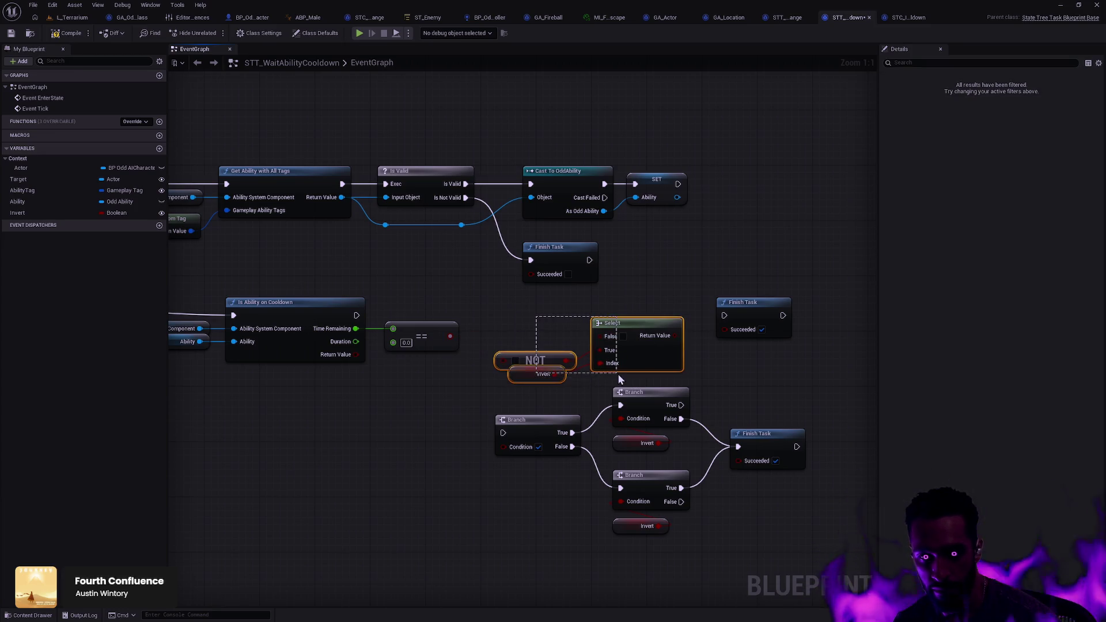
pyautogui.press('Delete')
pyautogui.moveTo(700, 343); pyautogui.dragTo(765, 317)
pyautogui.press('Delete')
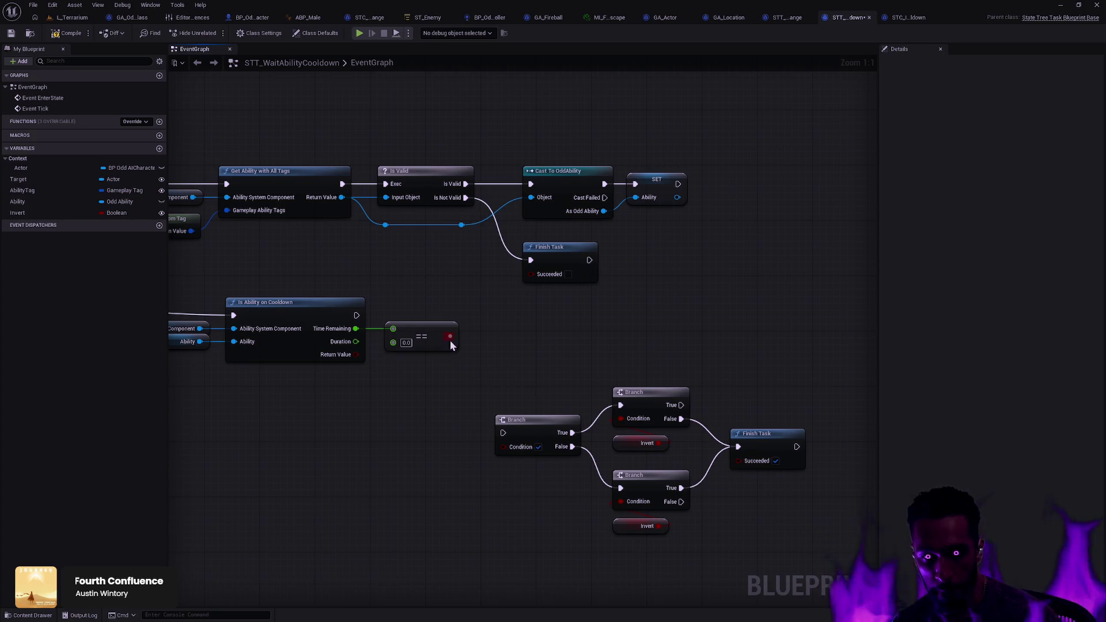
# - Wire the == result into the Branch Condition and the cooldown execution into the Branch, then tidy the row
pyautogui.moveTo(450, 336); pyautogui.dragTo(504, 444)
pyautogui.moveTo(535, 547); pyautogui.dragTo(812, 403)
pyautogui.moveTo(547, 414); pyautogui.dragTo(554, 304)
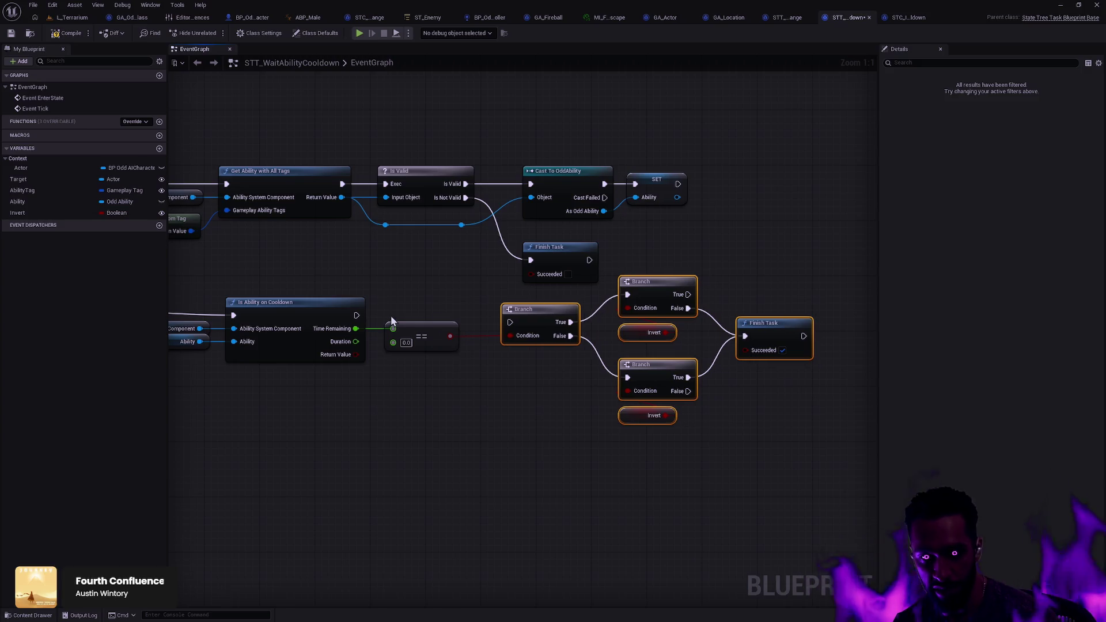
pyautogui.moveTo(357, 315)
pyautogui.mouseDown()
pyautogui.moveTo(509, 322)
pyautogui.moveTo(554, 303)
pyautogui.moveTo(513, 303)
pyautogui.mouseUp()
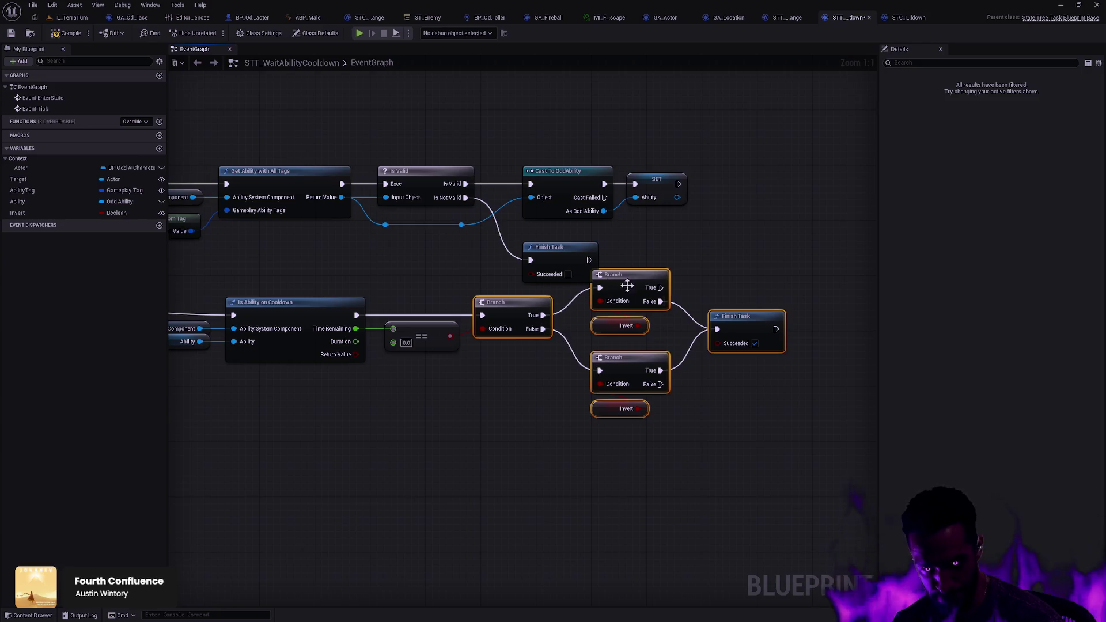
pyautogui.moveTo(601, 358)
pyautogui.mouseDown()
pyautogui.moveTo(781, 412)
pyautogui.moveTo(689, 400)
pyautogui.moveTo(823, 366)
pyautogui.mouseUp()
pyautogui.moveTo(742, 412); pyautogui.dragTo(259, 363)
pyautogui.moveTo(631, 368)
pyautogui.mouseDown()
pyautogui.moveTo(729, 367)
pyautogui.moveTo(540, 382)
pyautogui.moveTo(672, 399)
pyautogui.moveTo(682, 452)
pyautogui.moveTo(632, 427)
pyautogui.mouseUp()
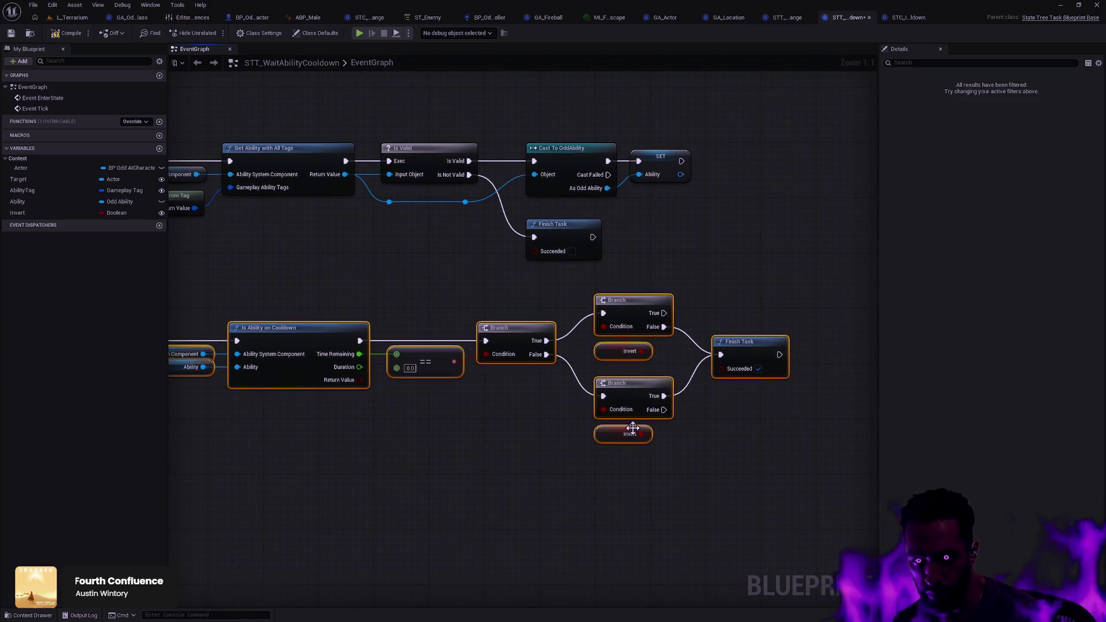
pyautogui.click(753, 434)
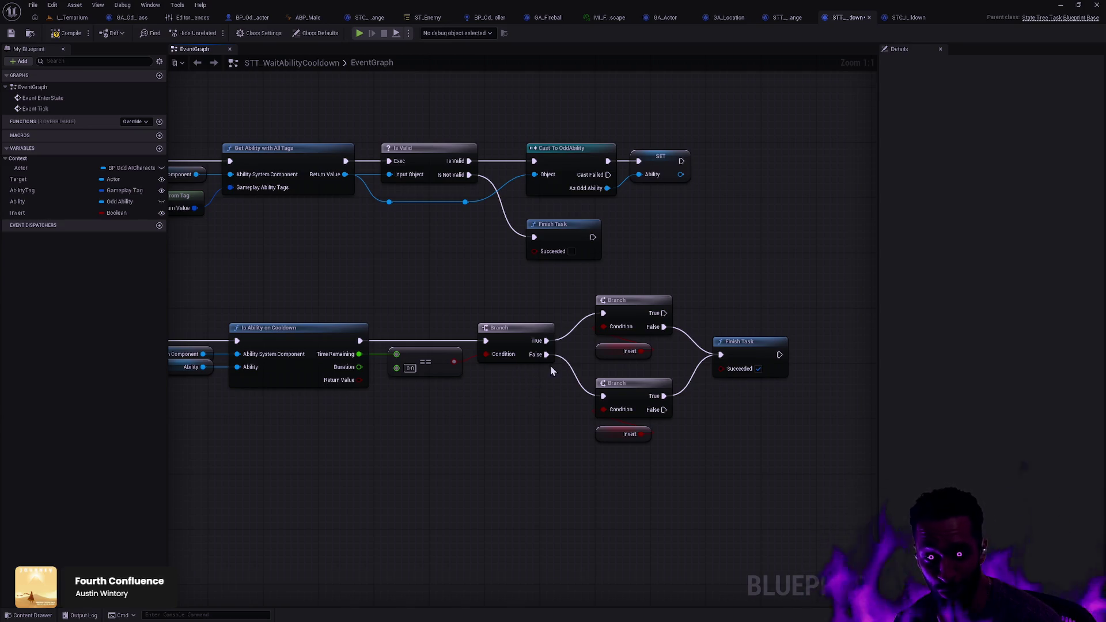
pyautogui.scroll(1, 547, 377)
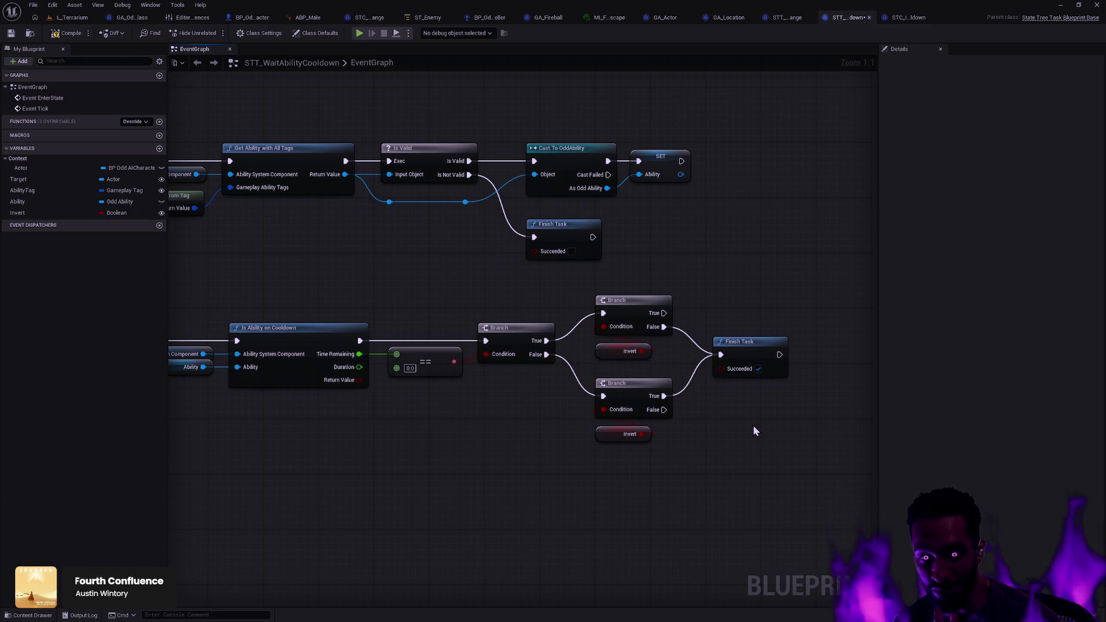
pyautogui.moveTo(720, 416); pyautogui.dragTo(763, 326)
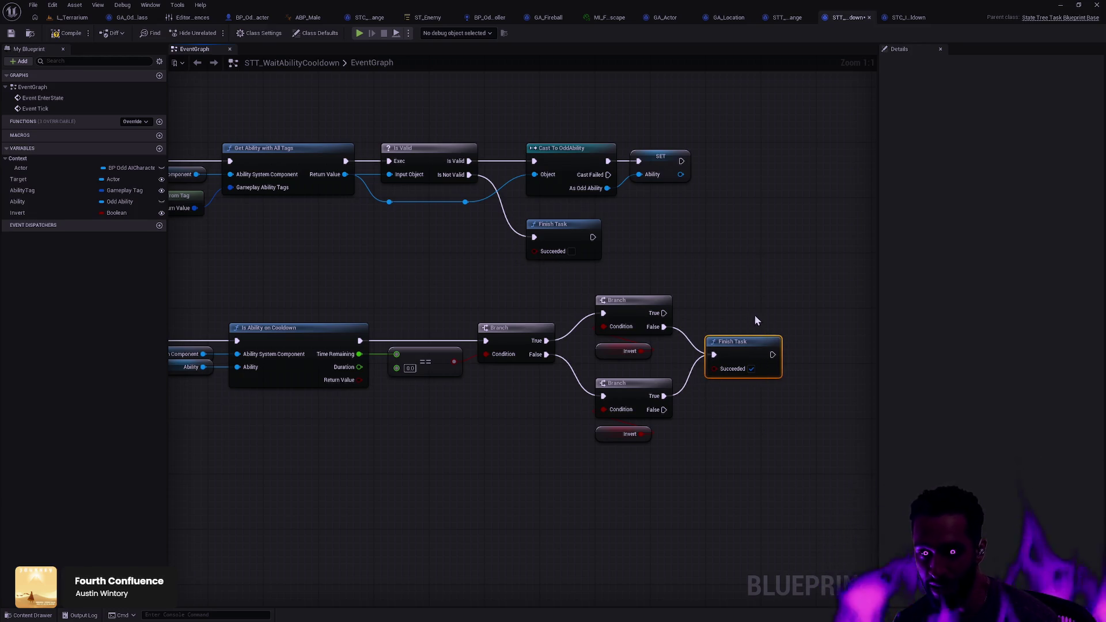
pyautogui.click(734, 297)
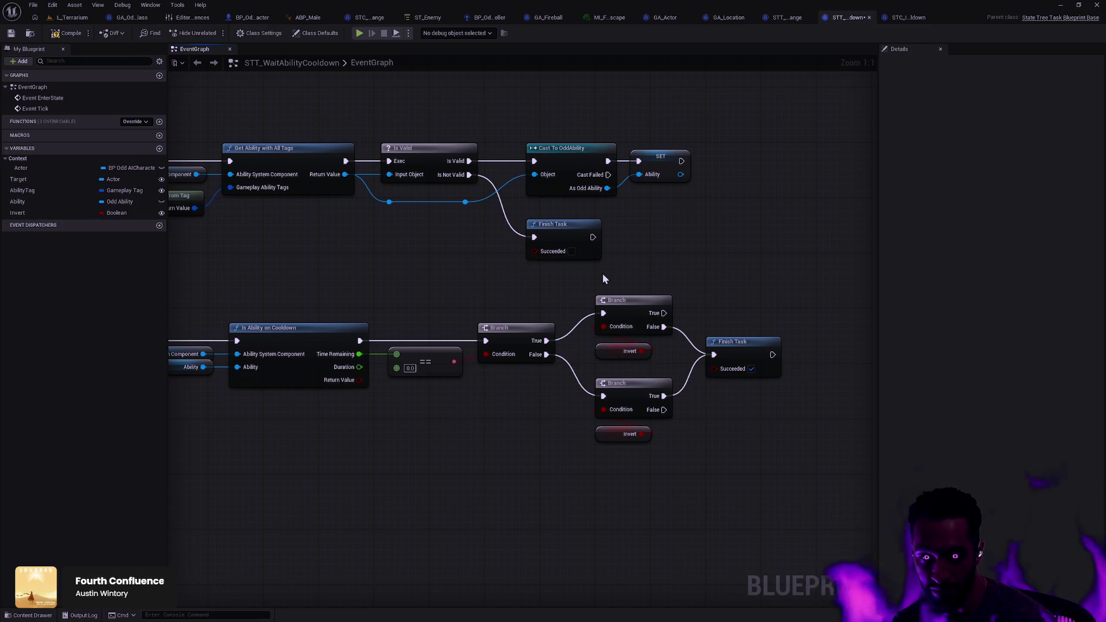
pyautogui.moveTo(557, 288)
pyautogui.mouseDown()
pyautogui.moveTo(675, 288)
pyautogui.moveTo(569, 293)
pyautogui.mouseUp()
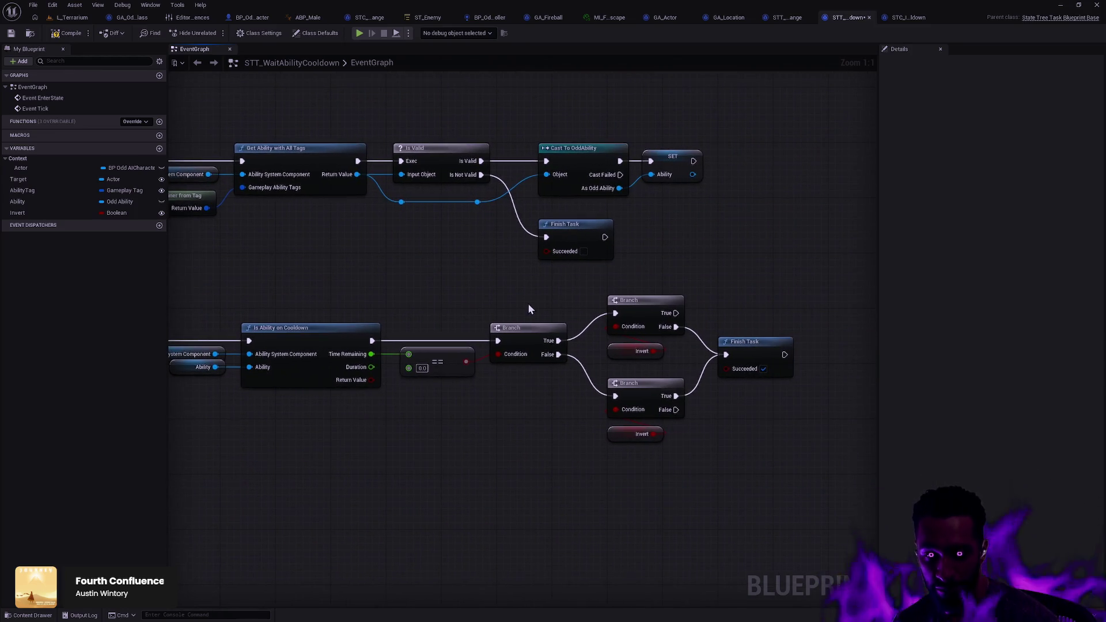
pyautogui.scroll(1, 568, 349)
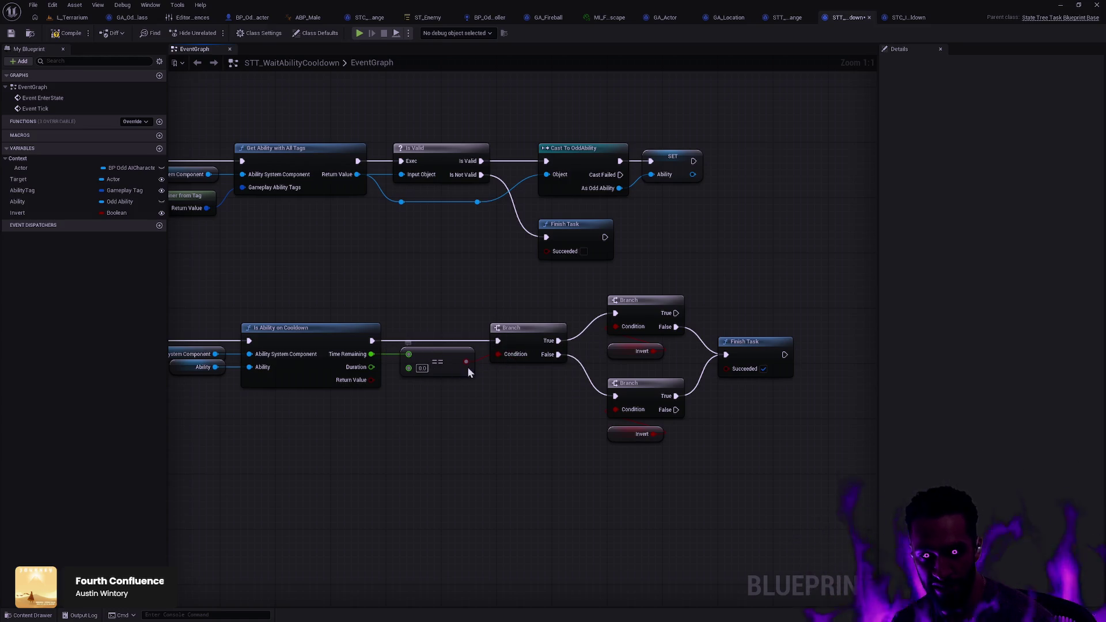
pyautogui.moveTo(793, 475)
pyautogui.mouseDown()
pyautogui.moveTo(481, 311)
pyautogui.moveTo(374, 314)
pyautogui.mouseUp()
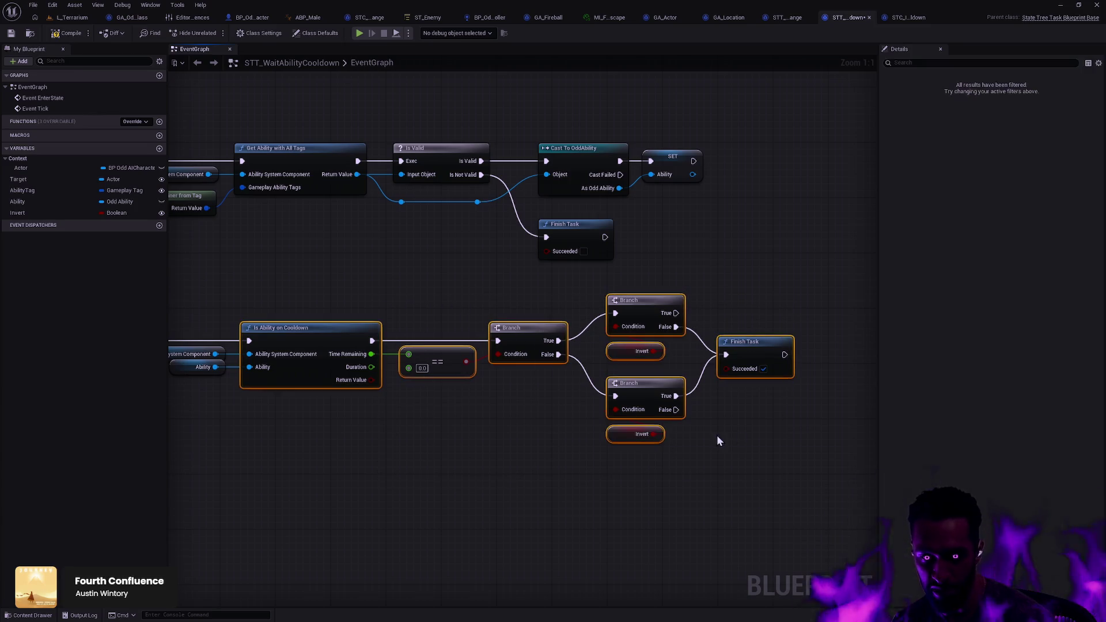
pyautogui.moveTo(784, 449)
pyautogui.mouseDown()
pyautogui.moveTo(531, 347)
pyautogui.moveTo(448, 292)
pyautogui.mouseUp()
pyautogui.click(783, 474)
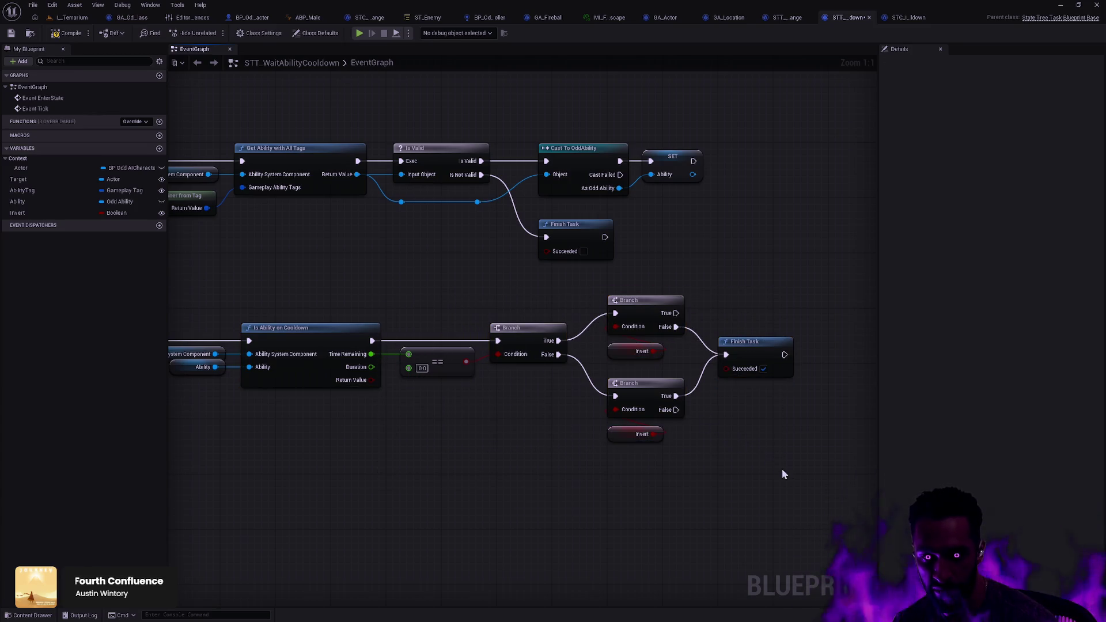
pyautogui.moveTo(782, 474)
pyautogui.mouseDown()
pyautogui.moveTo(775, 455)
pyautogui.moveTo(562, 325)
pyautogui.mouseUp()
pyautogui.click(556, 322)
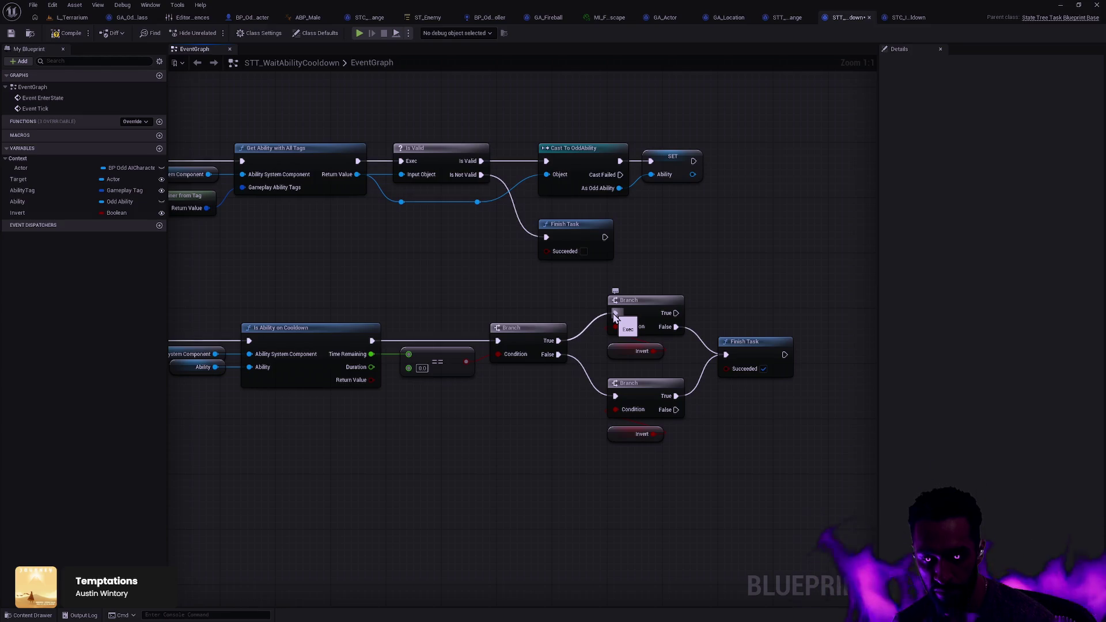
pyautogui.click(639, 351)
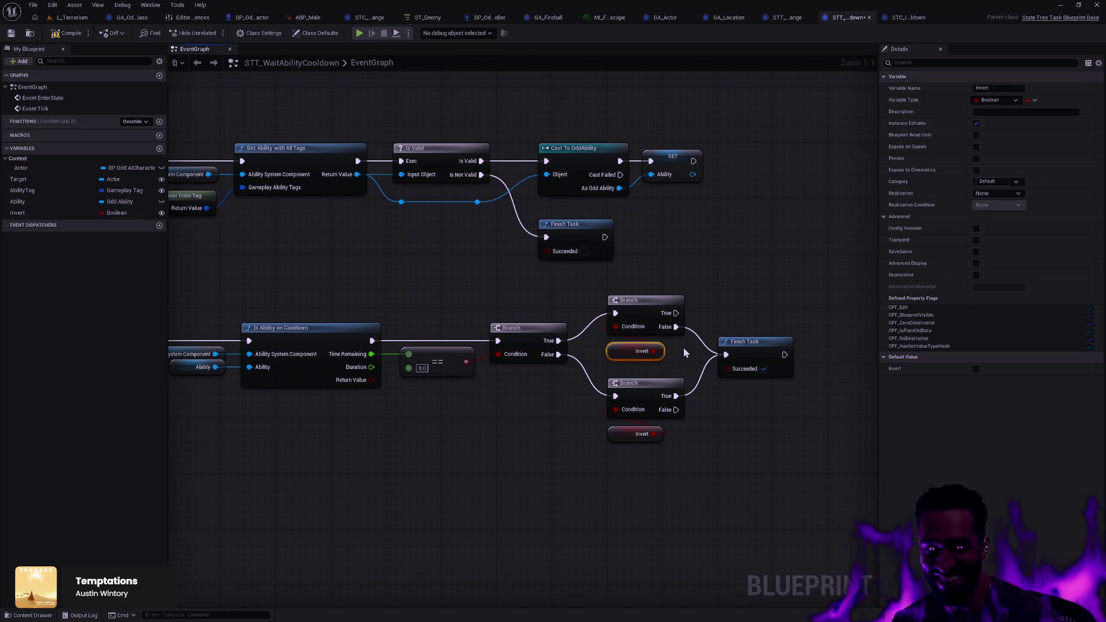
# - Connect the upper Branch's False to Finish Task, then select the comparison, branch and finish nodes
pyautogui.click(693, 362)
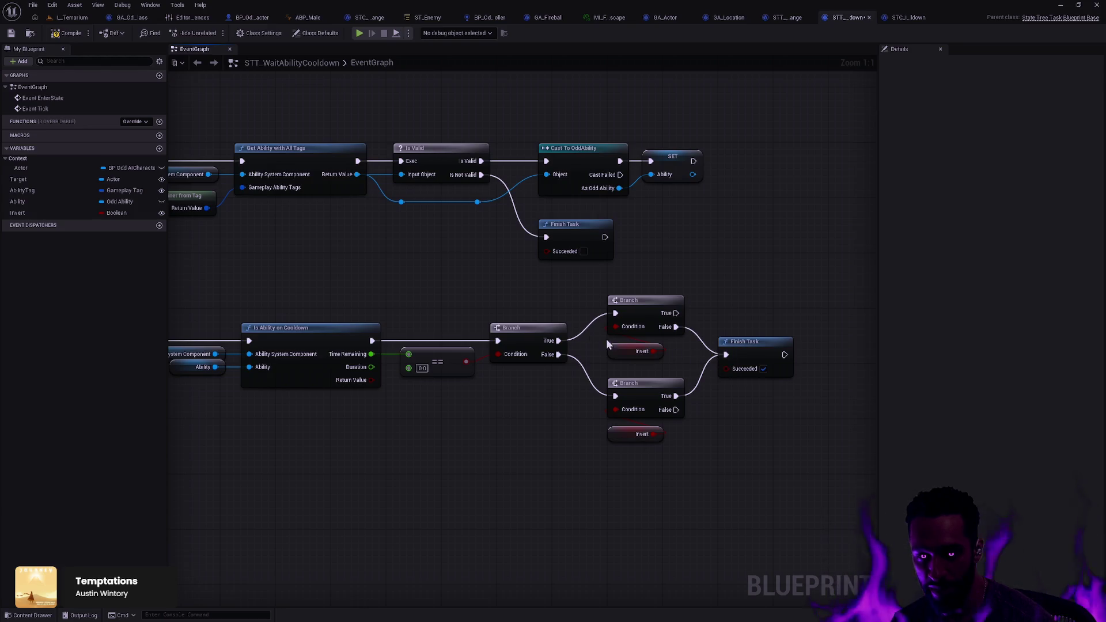
pyautogui.click(666, 351)
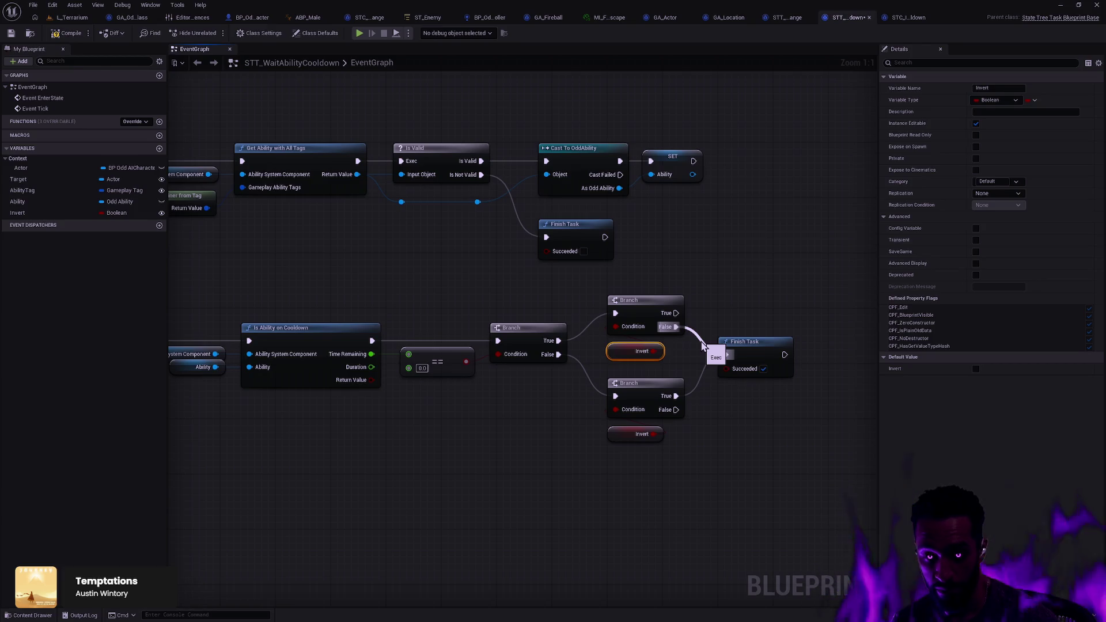
pyautogui.moveTo(703, 346); pyautogui.dragTo(725, 354)
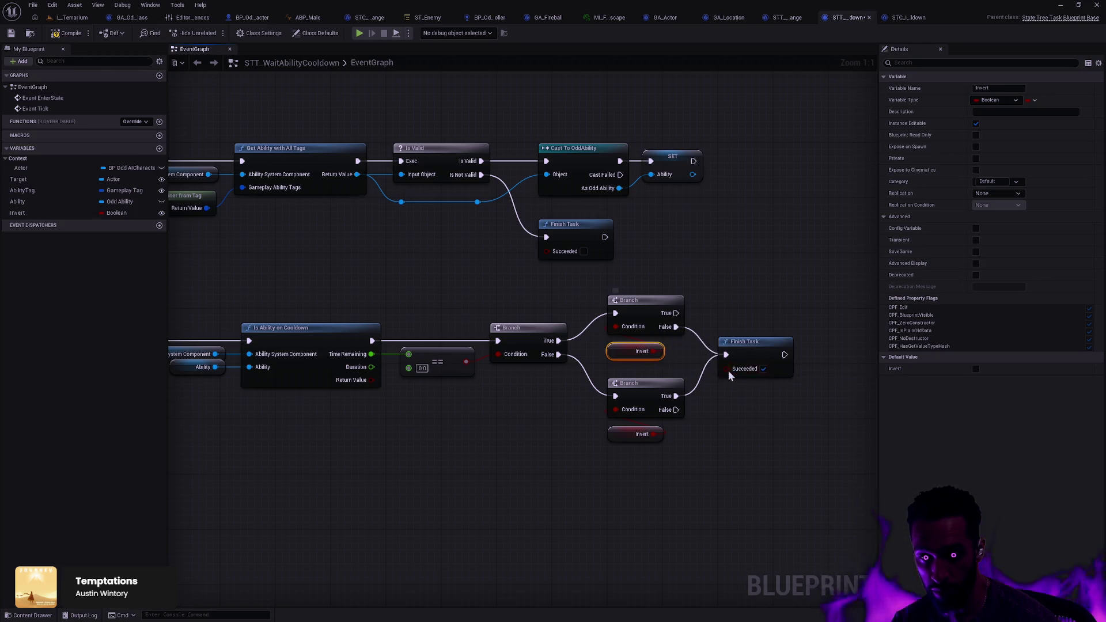
pyautogui.click(547, 278)
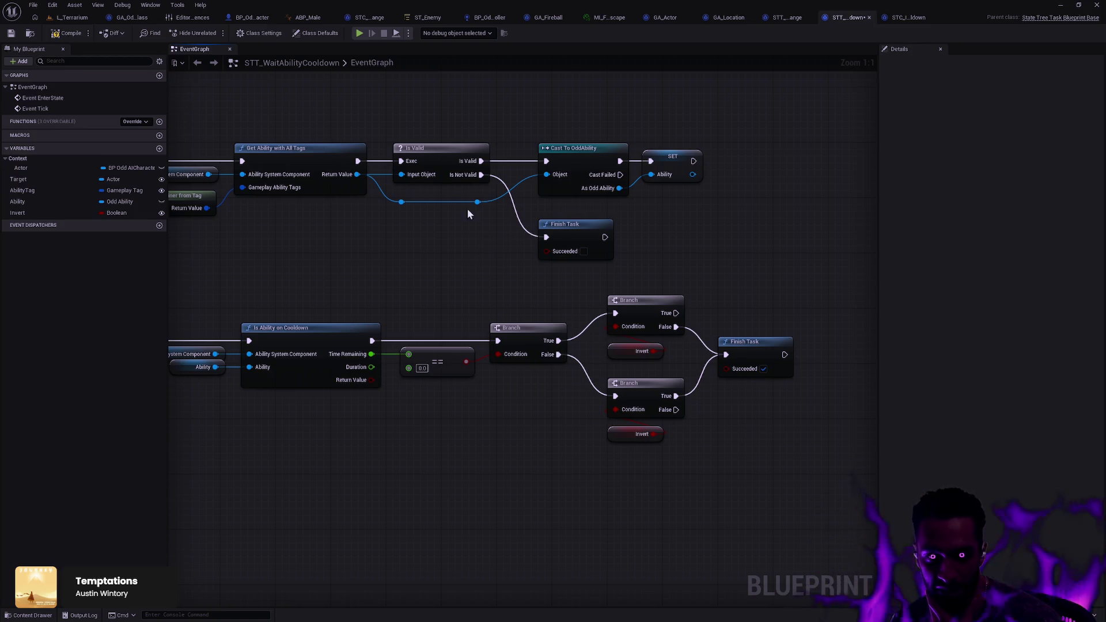
pyautogui.moveTo(803, 475); pyautogui.dragTo(460, 316)
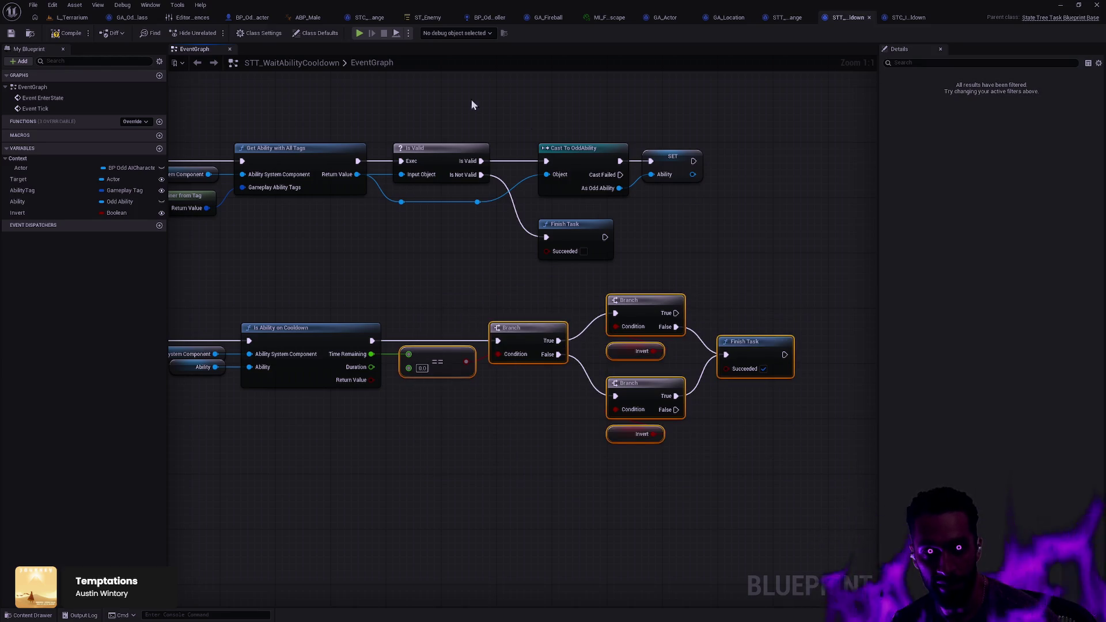
# - Compile STT_WaitAbilityCooldown and paste its cooldown nodes into STC_IsAbilityOnCooldown, wired to Time Remaining
pyautogui.click(65, 34)
pyautogui.click(909, 17)
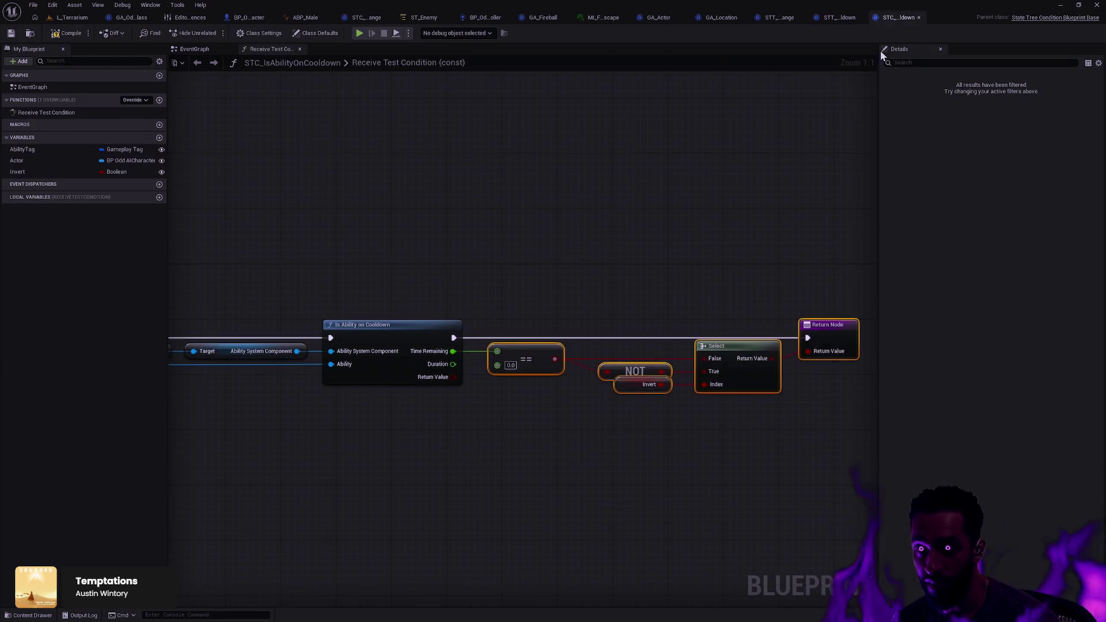
pyautogui.click(693, 222)
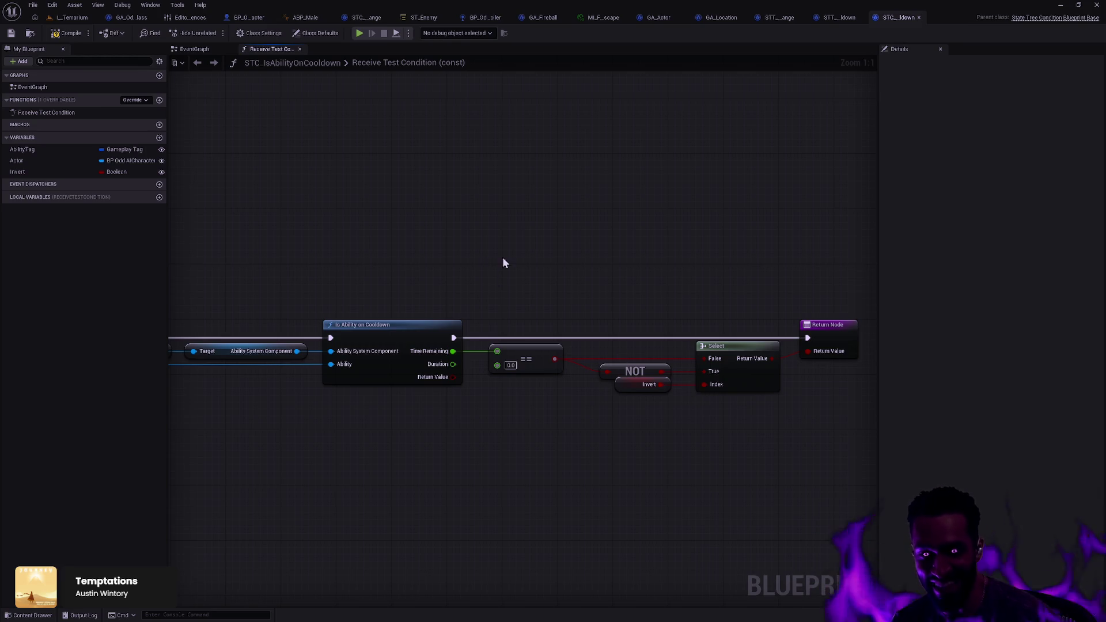
pyautogui.hotkey('ctrl', 'v')
pyautogui.moveTo(511, 227); pyautogui.dragTo(616, 182)
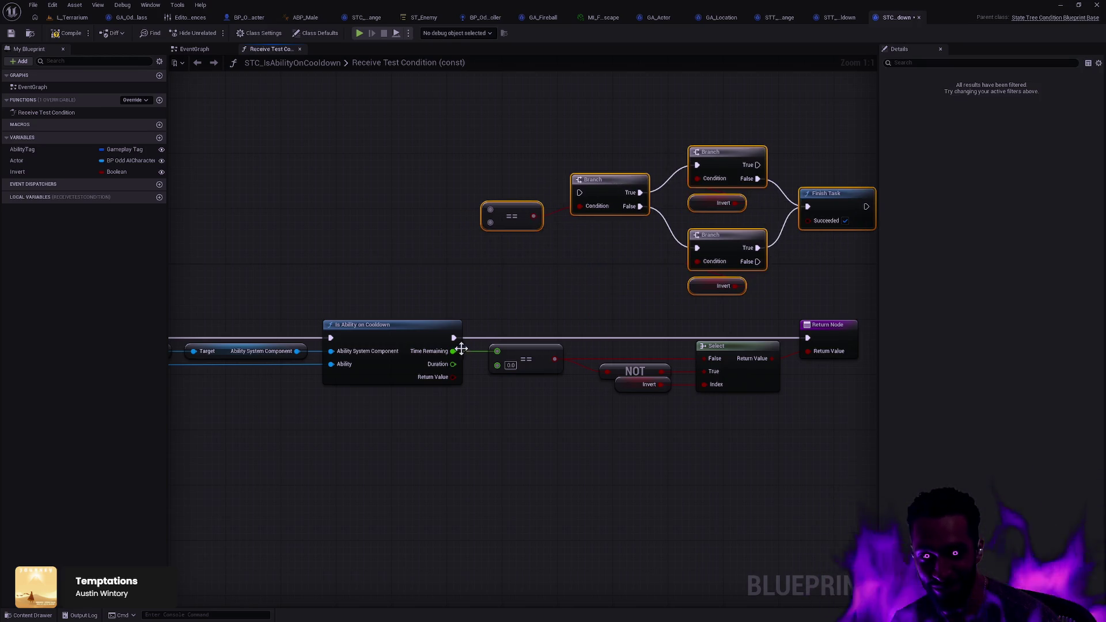
pyautogui.moveTo(454, 351); pyautogui.dragTo(487, 226)
# - Delete the pasted nodes, keeping the original NOT, Invert and Select logic, and save the condition
pyautogui.moveTo(562, 264); pyautogui.dragTo(522, 276)
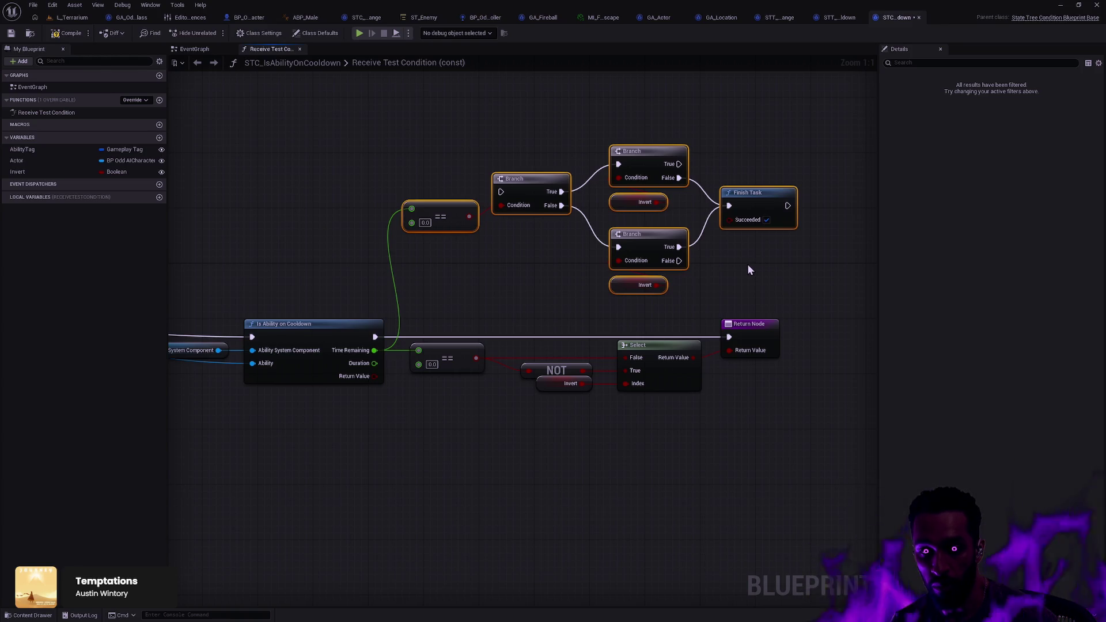
pyautogui.moveTo(774, 282); pyautogui.dragTo(419, 130)
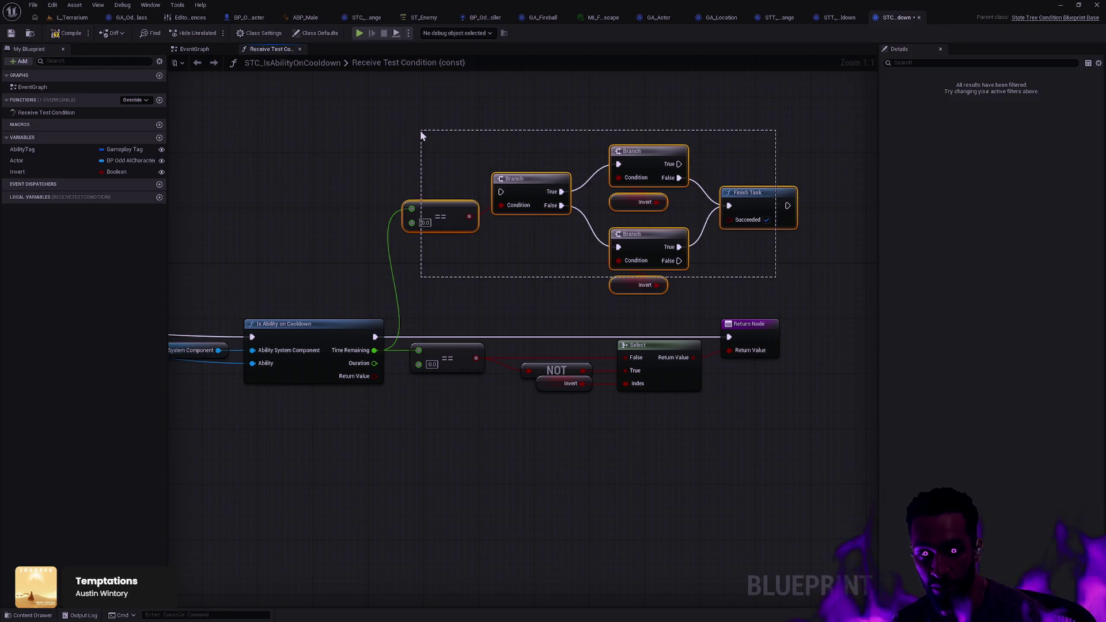
pyautogui.press('Delete')
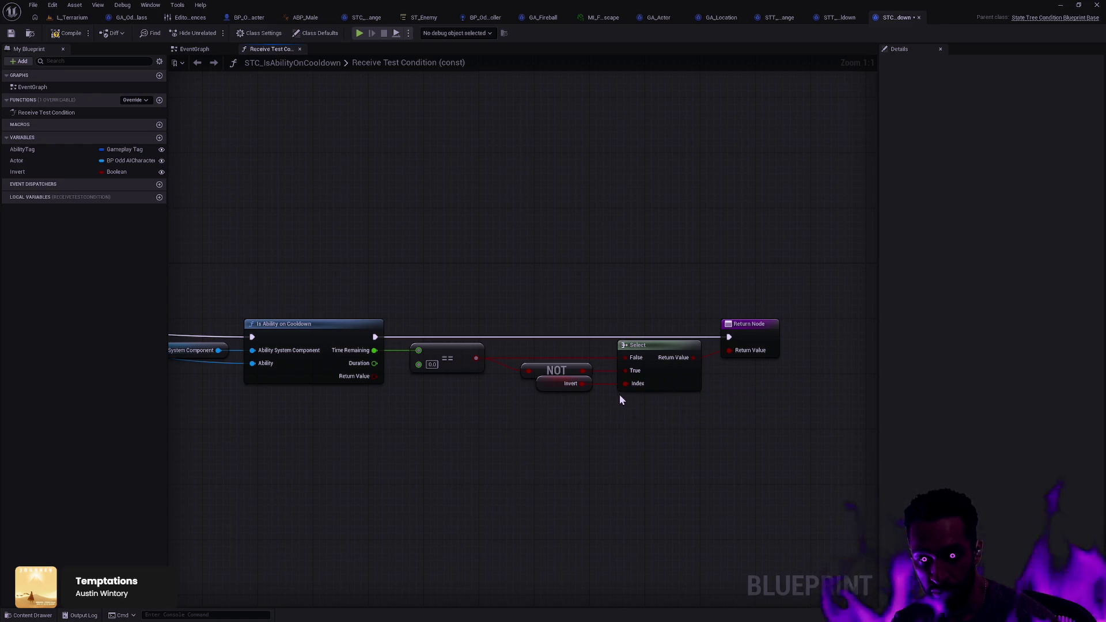
pyautogui.click(552, 389)
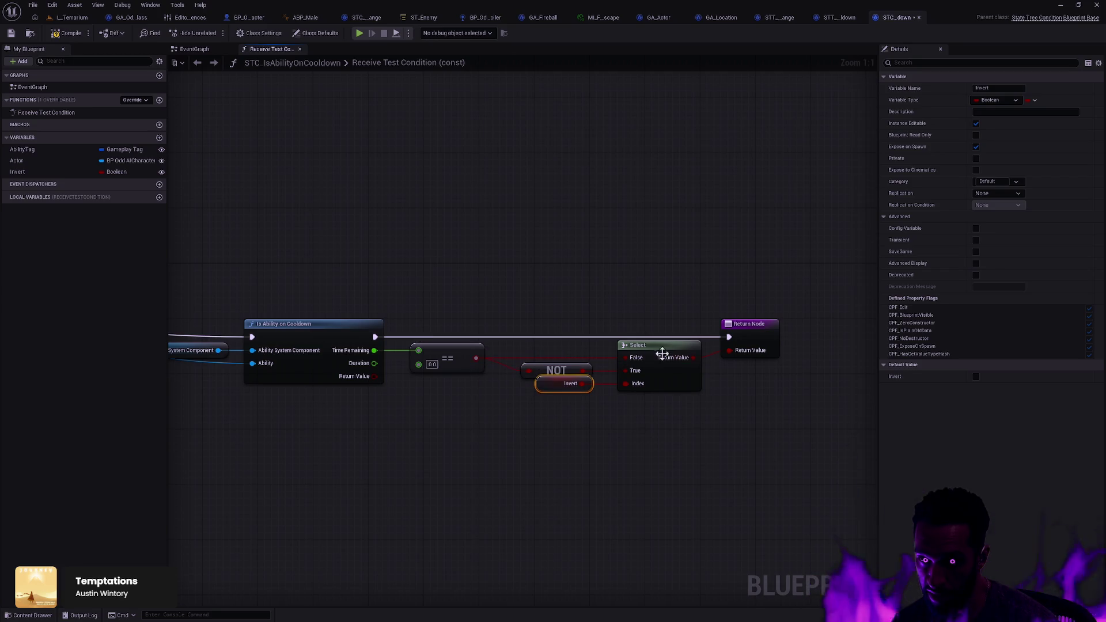
pyautogui.click(774, 430)
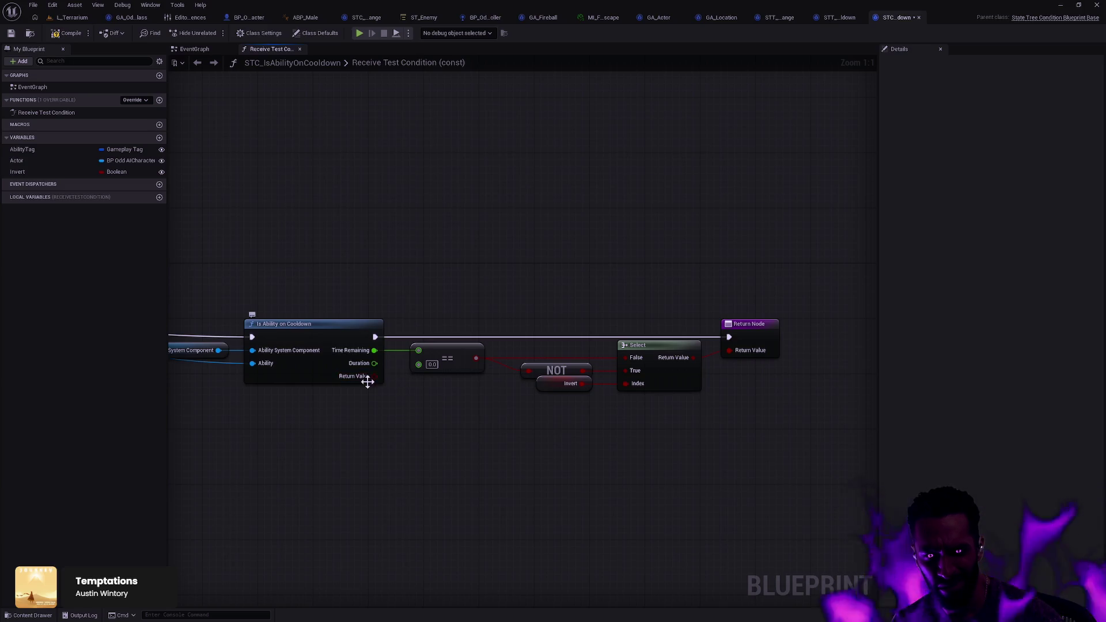
pyautogui.moveTo(374, 376)
pyautogui.mouseDown()
pyautogui.moveTo(482, 442)
pyautogui.moveTo(536, 442)
pyautogui.mouseUp()
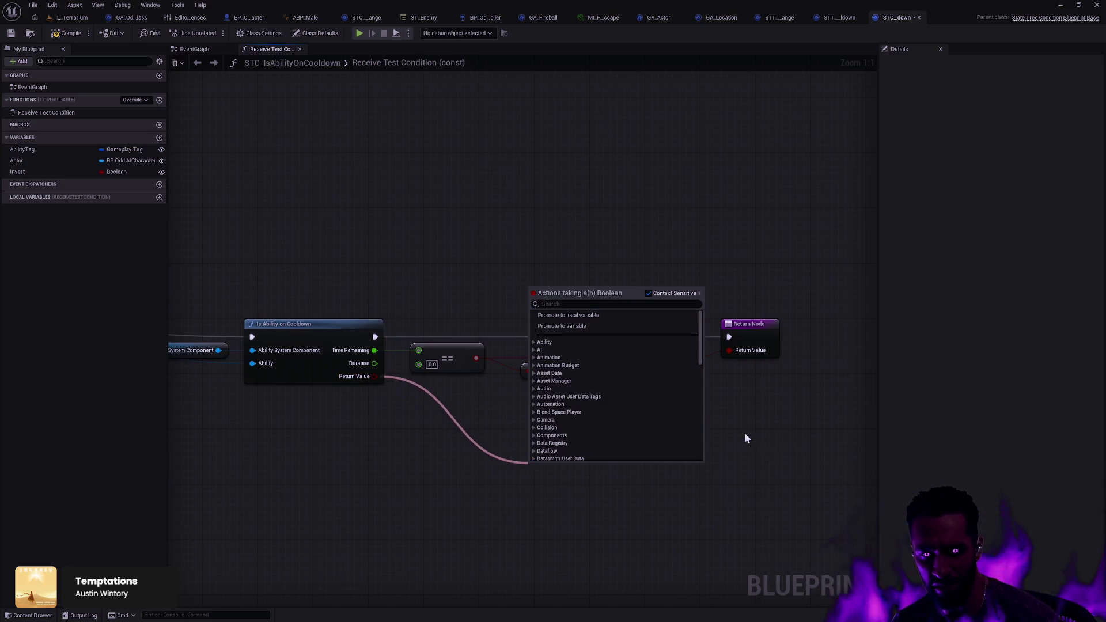
pyautogui.click(766, 429)
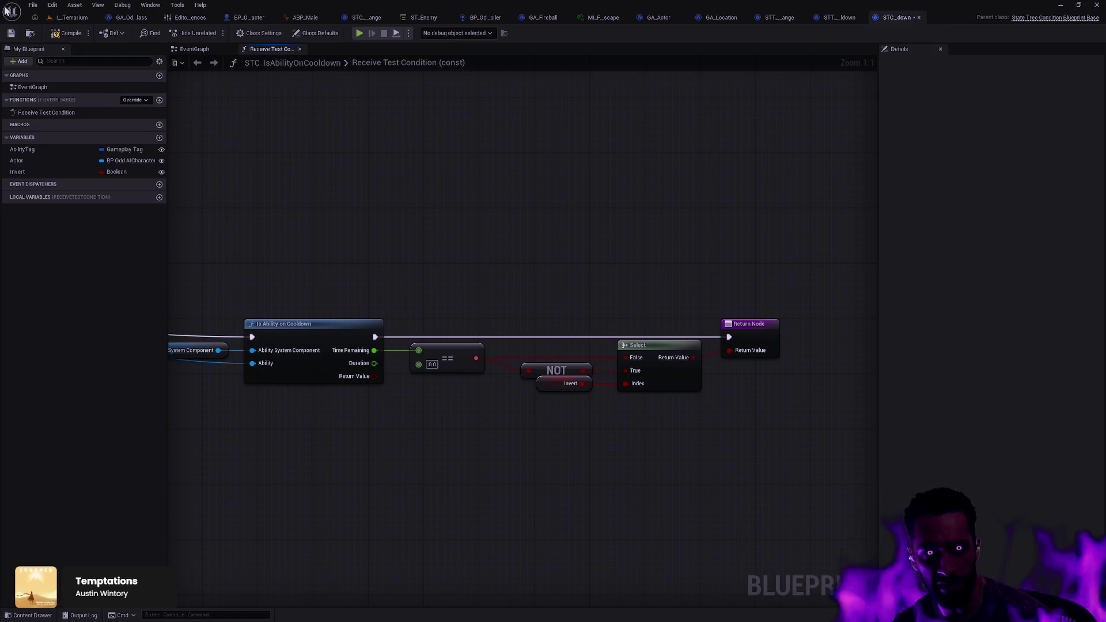
pyautogui.click(11, 33)
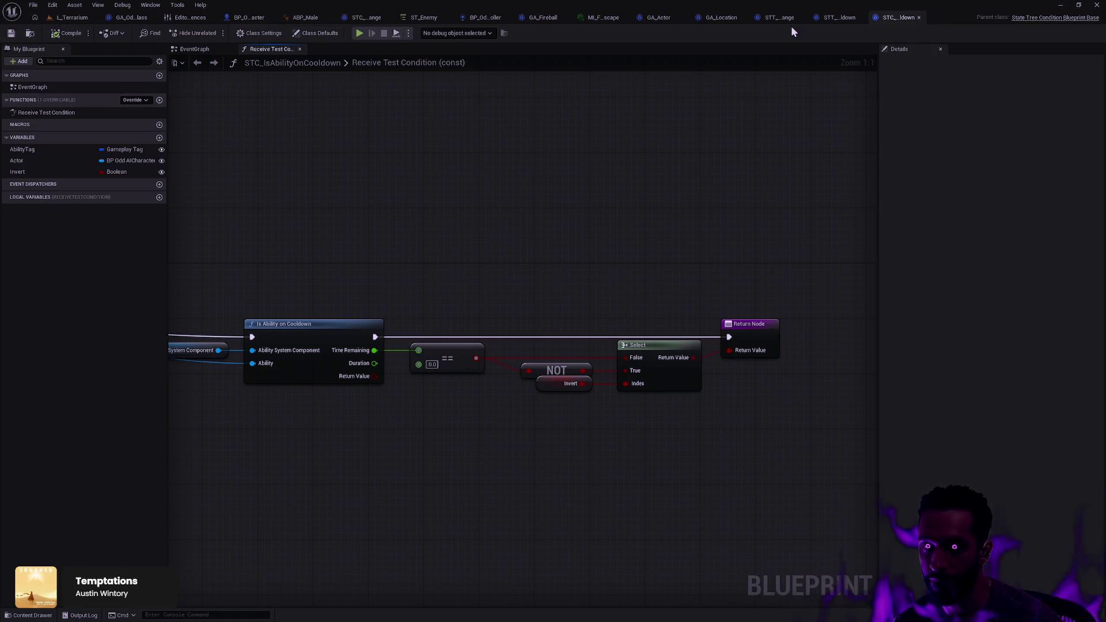
# - In ST_Enemy, add STT Wait Ability Cooldown to the CoolingDown state's tasks
pyautogui.click(828, 22)
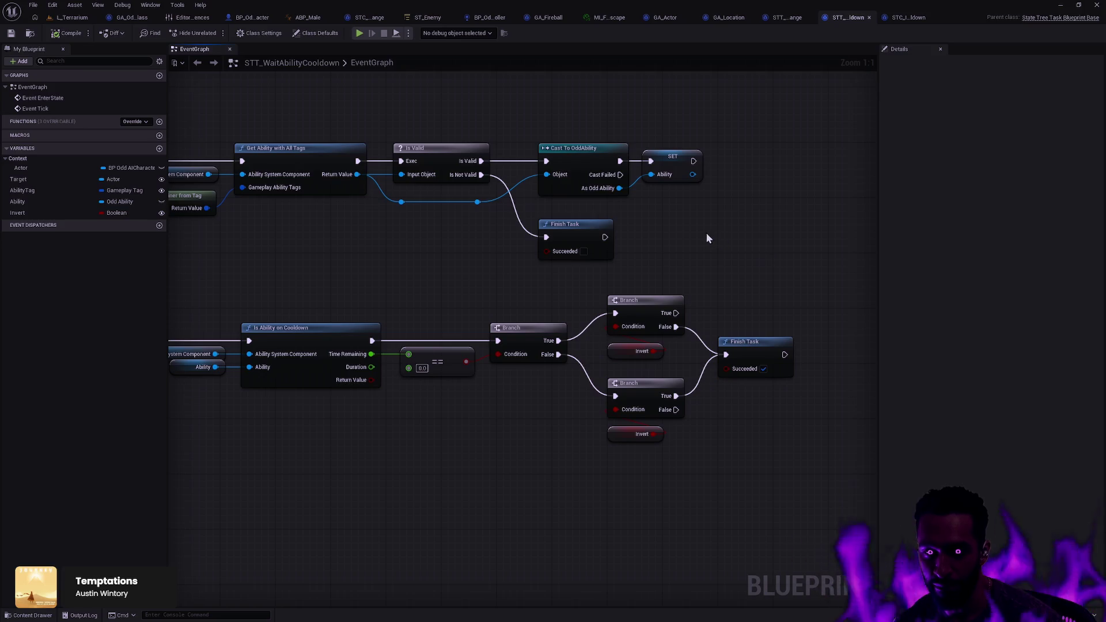
pyautogui.click(428, 17)
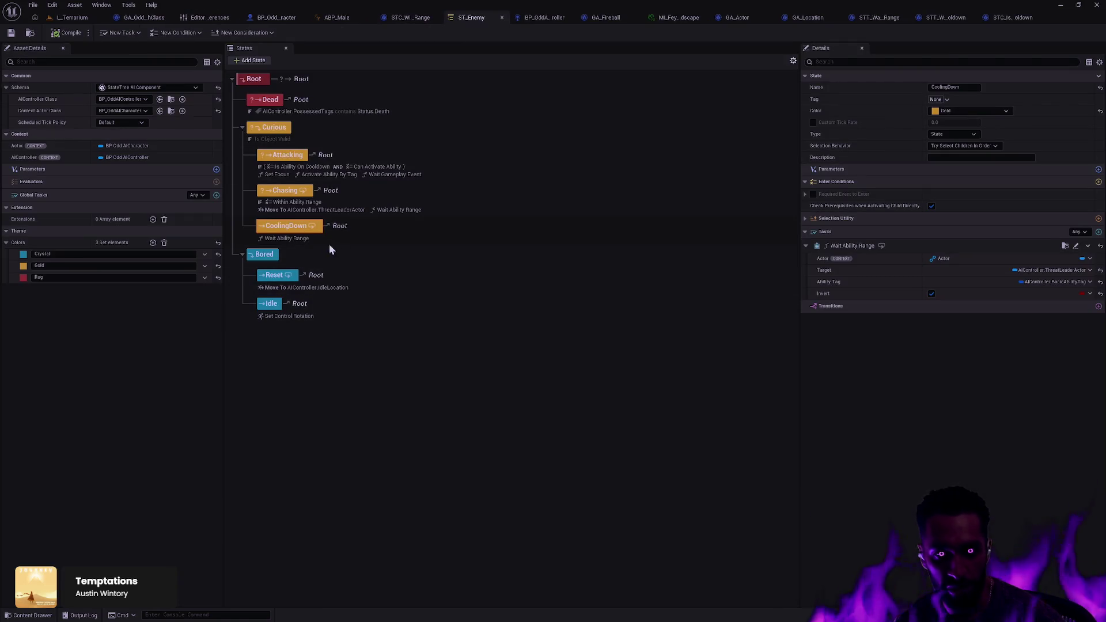
pyautogui.doubleClick(299, 226)
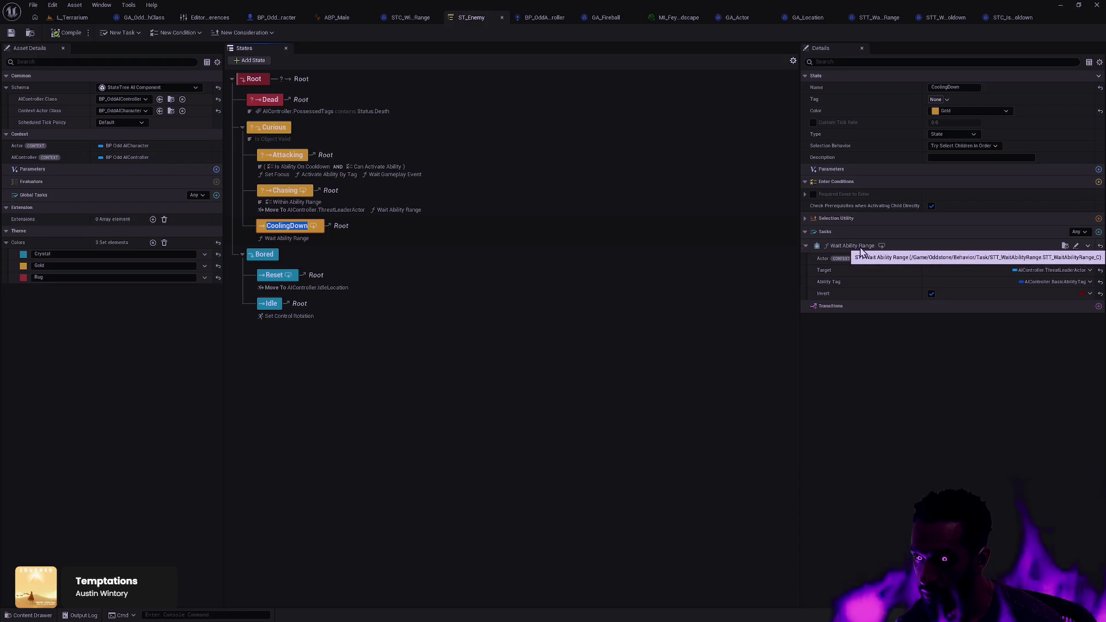
pyautogui.press('Return')
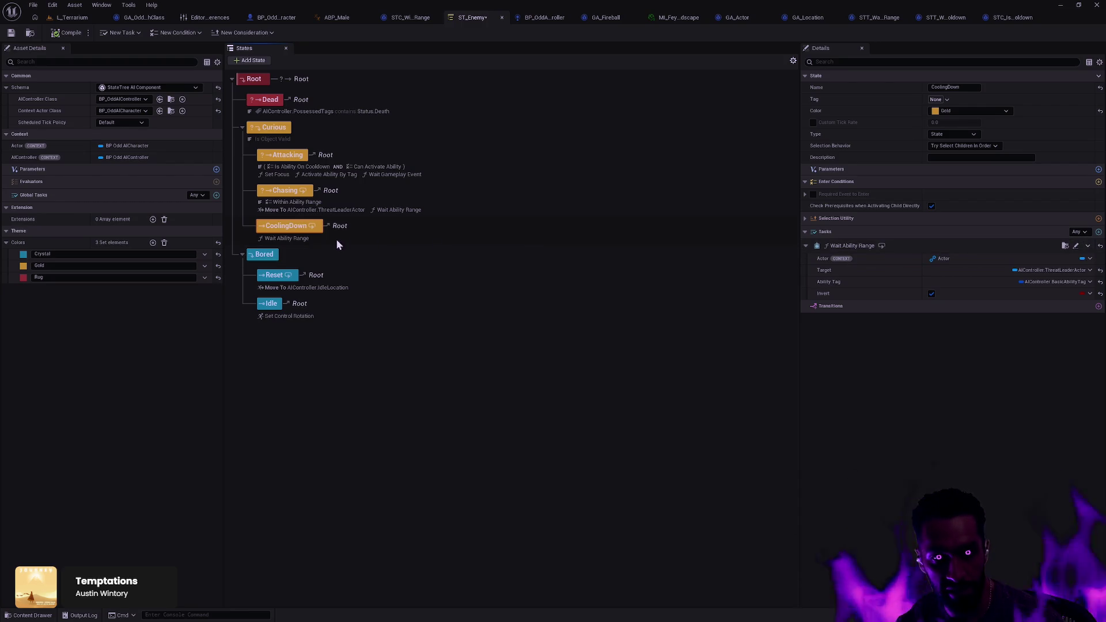
pyautogui.click(1098, 232)
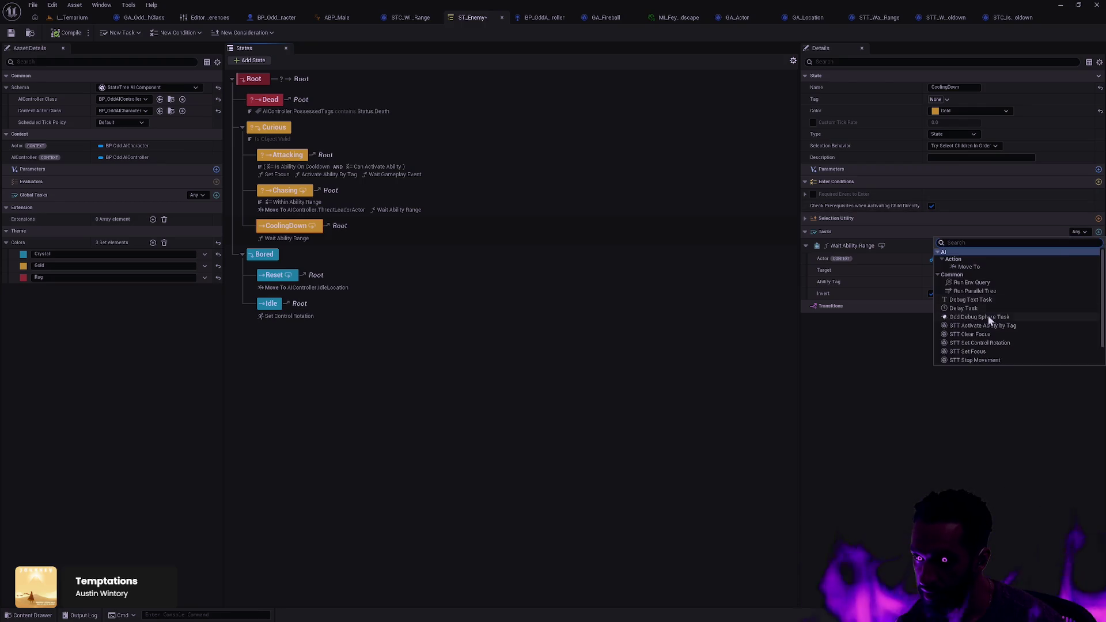
pyautogui.scroll(-2, 1012, 325)
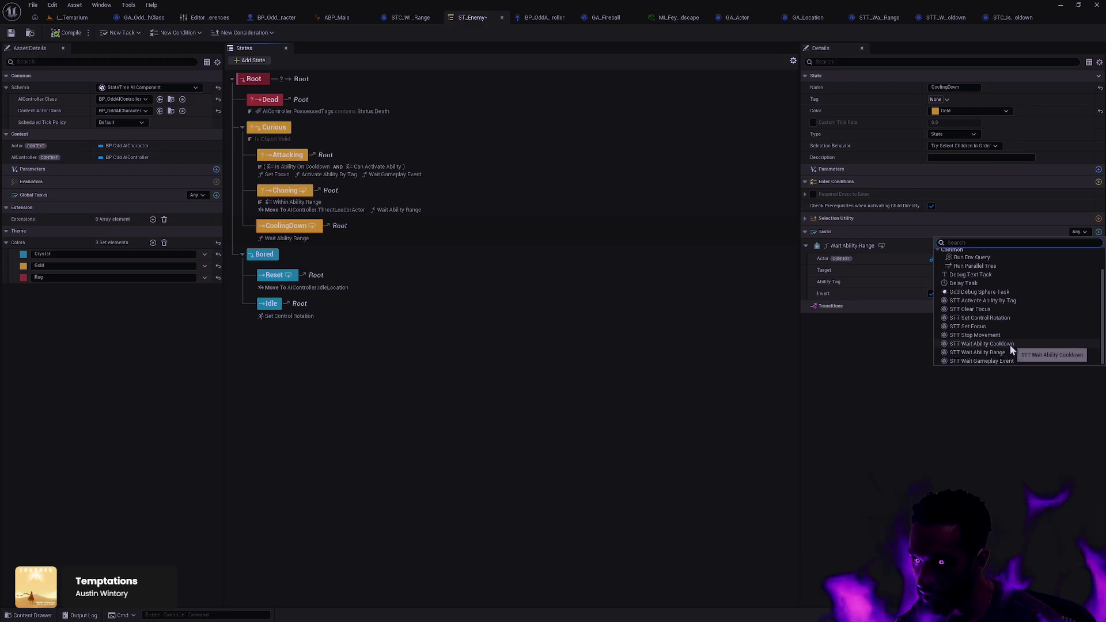
pyautogui.click(1010, 345)
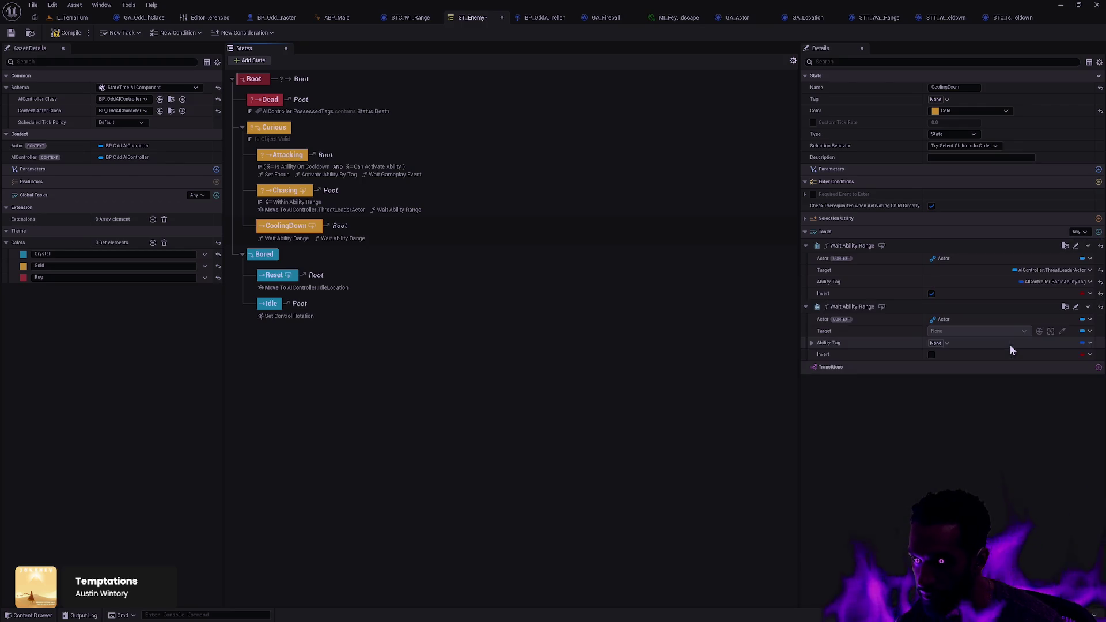
pyautogui.click(1023, 19)
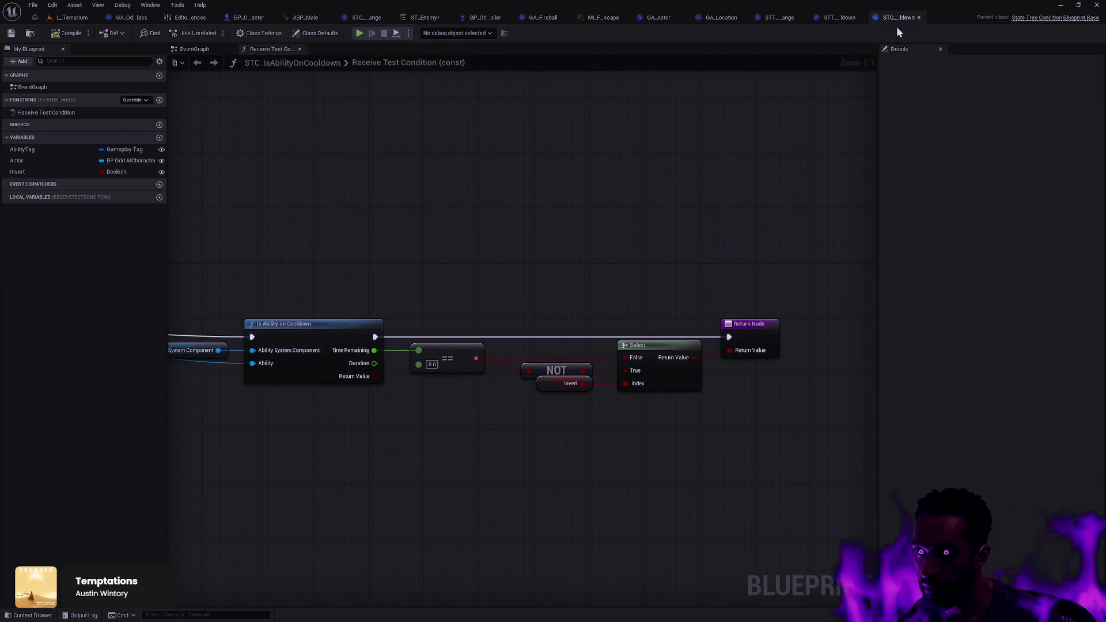
# - Check the Description value in STC_IsAbilityOnCooldown's class defaults
pyautogui.click(317, 33)
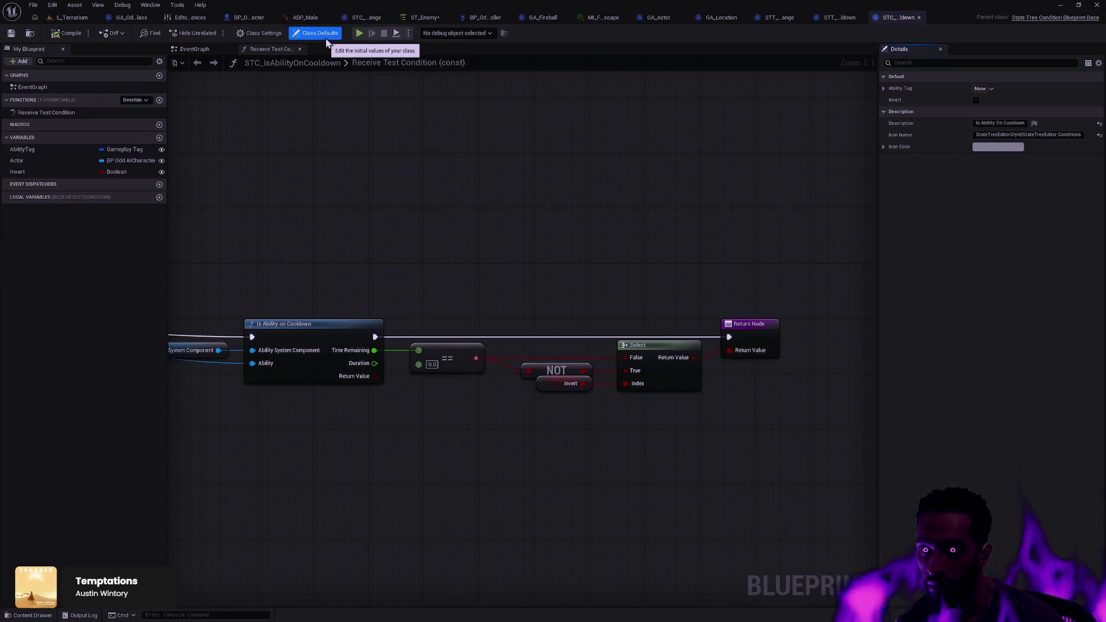
pyautogui.click(985, 126)
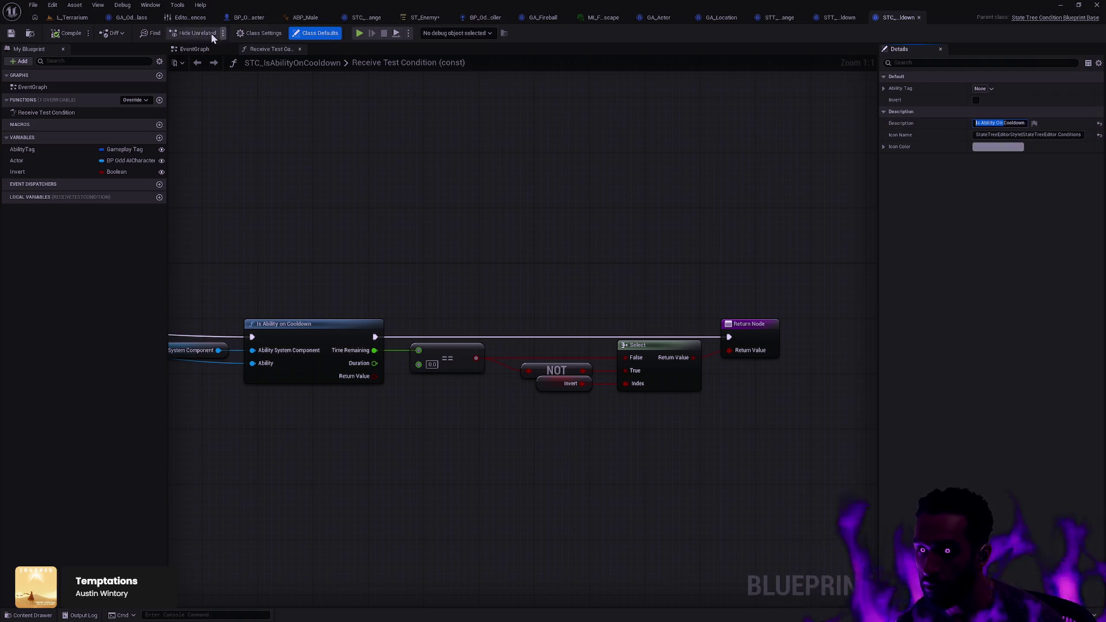
pyautogui.click(413, 18)
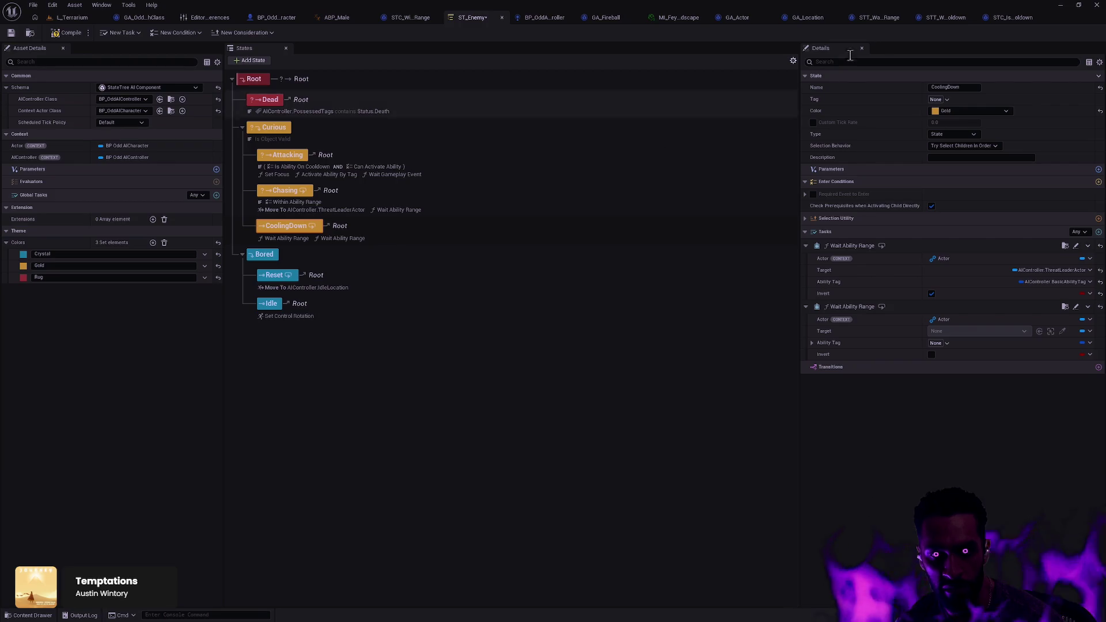
pyautogui.click(1003, 19)
# - Change STT_WaitAbilityCooldown's Description to 'Wait Ability Cooldown' and compile the task
pyautogui.click(842, 18)
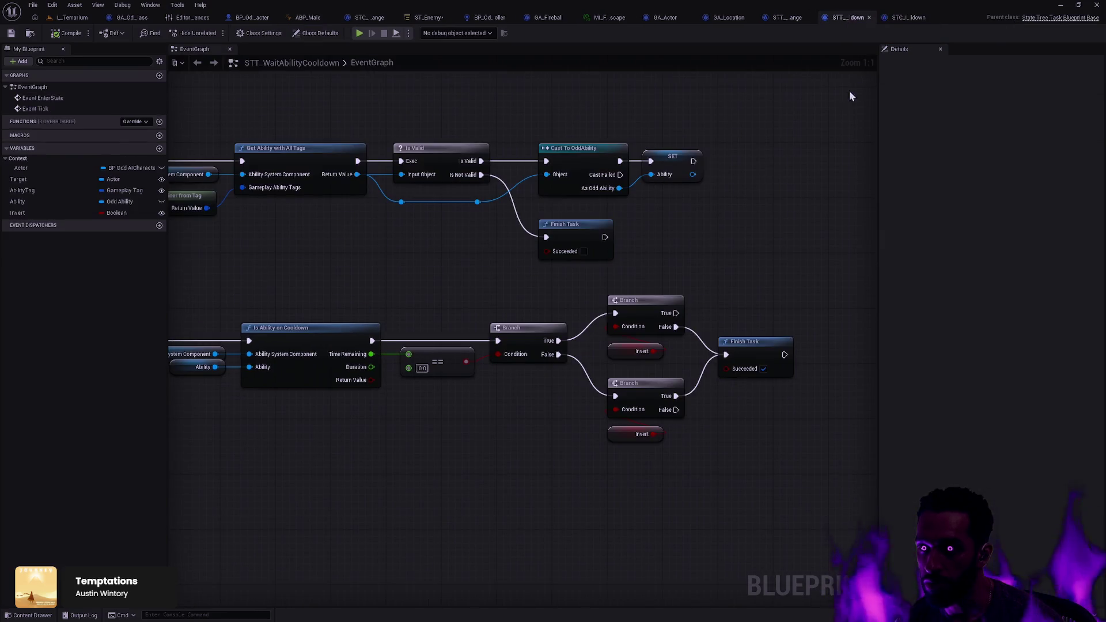
pyautogui.click(300, 36)
pyautogui.click(1007, 217)
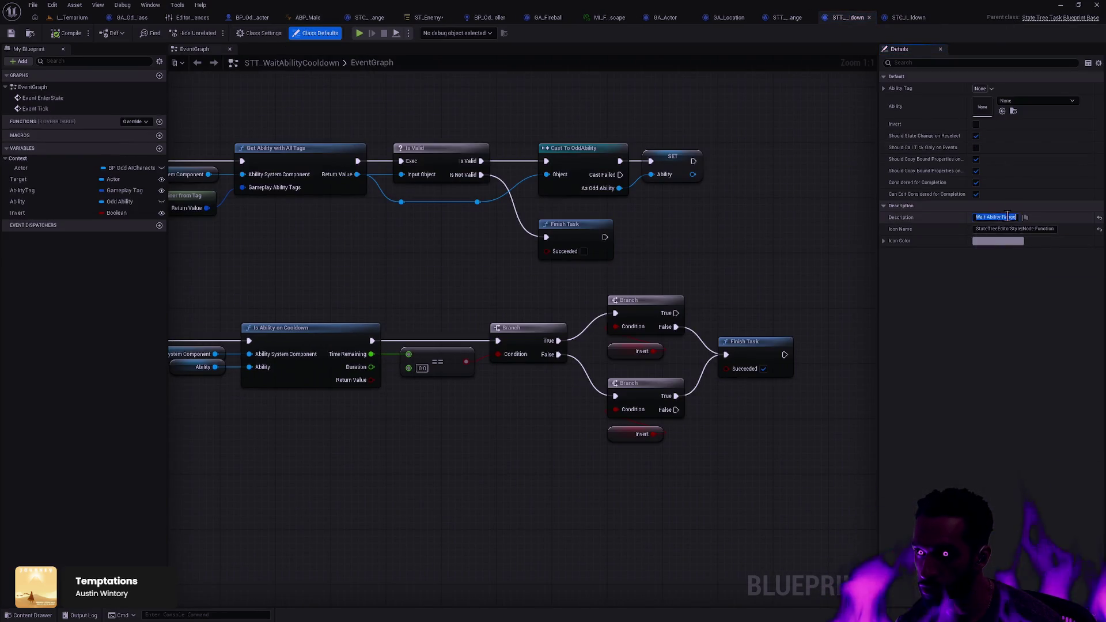
pyautogui.doubleClick(1008, 217)
pyautogui.write('oldown')
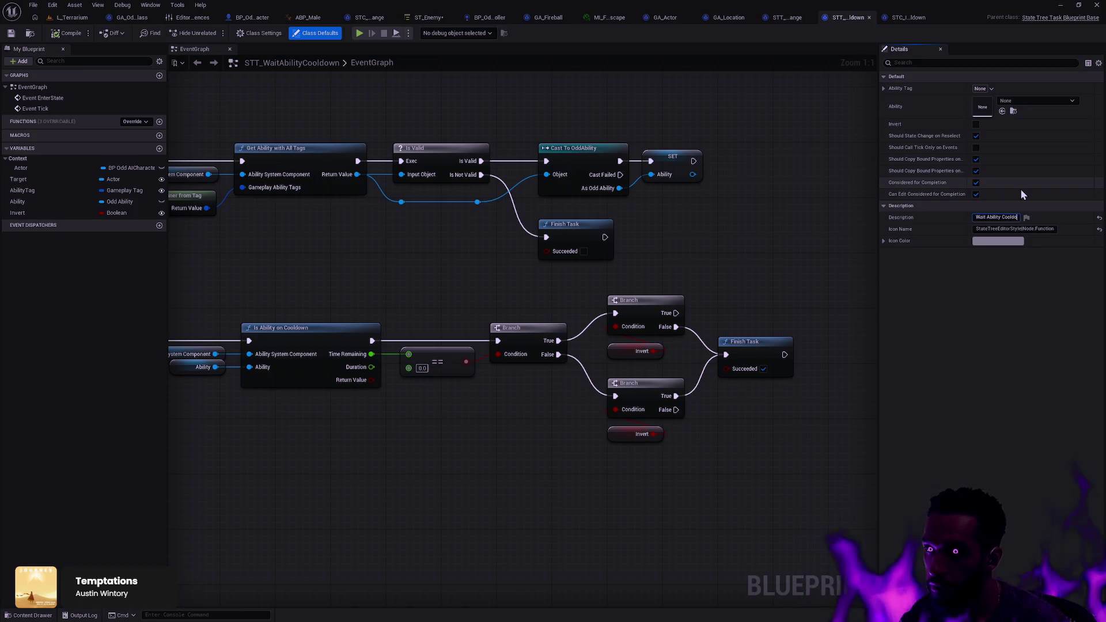
pyautogui.press('Return')
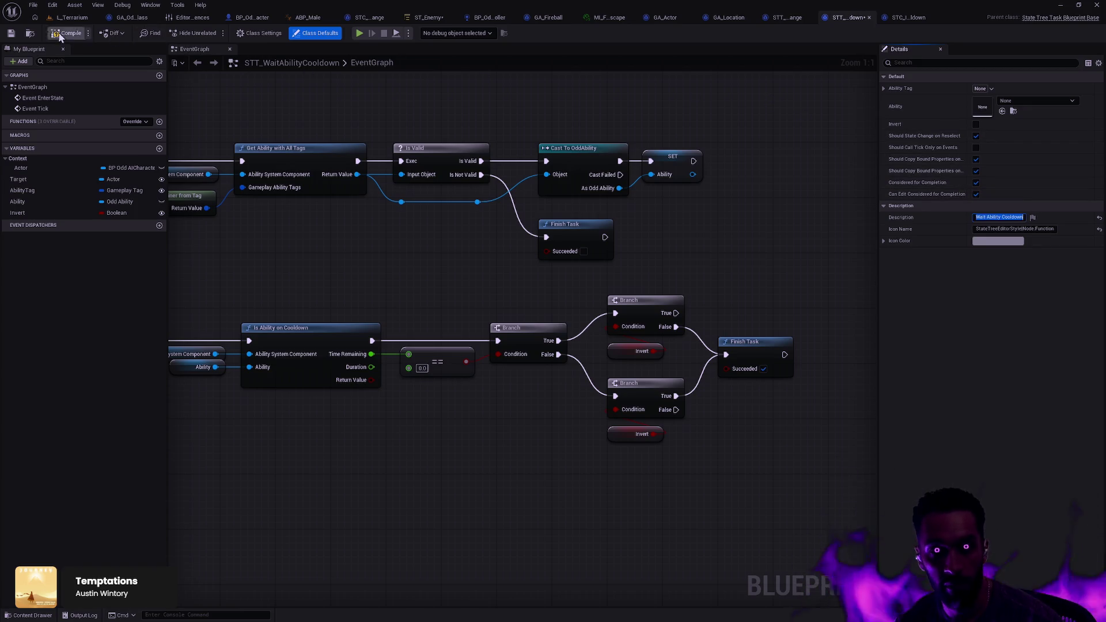
pyautogui.click(63, 33)
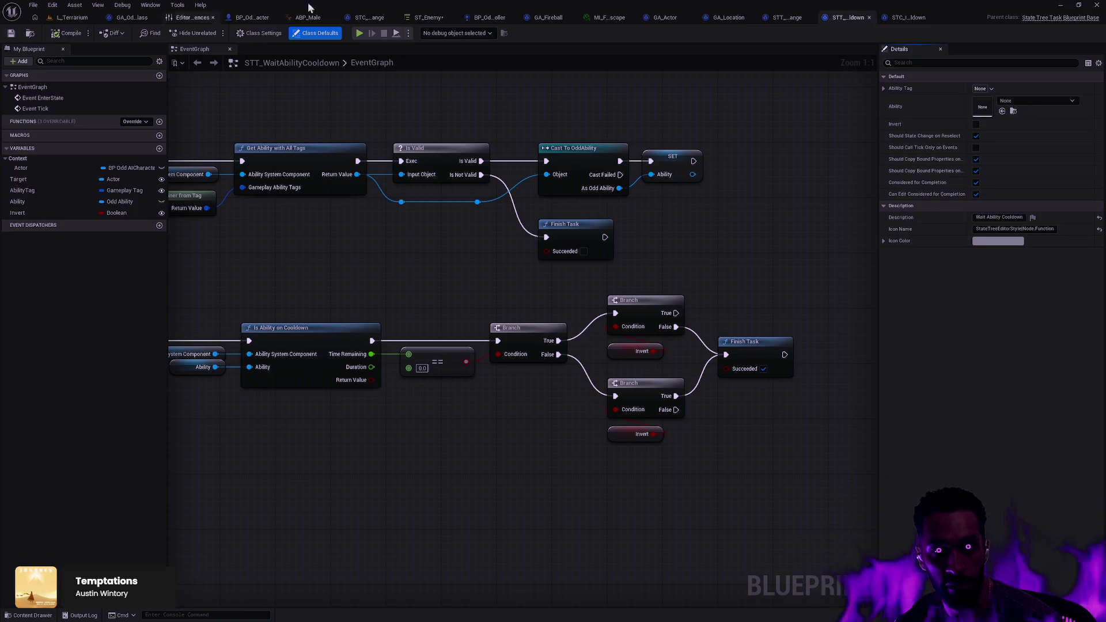
pyautogui.click(431, 17)
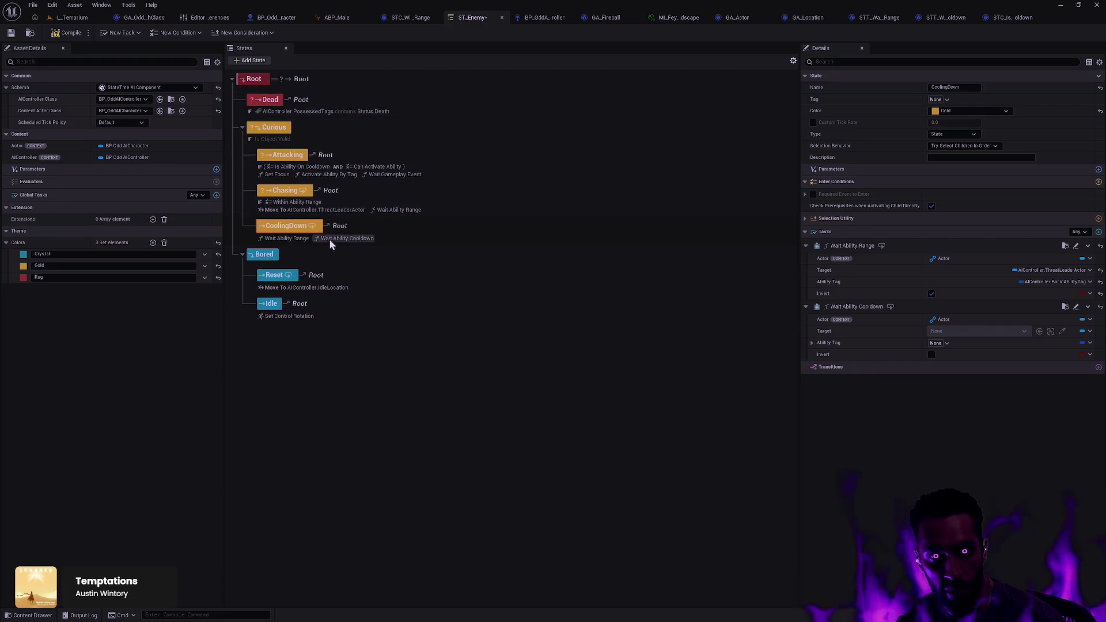
# - Bind Ability Tag to AIController.BasicAbilityTag and Target to AIController.ThreatLeaderActor
pyautogui.click(348, 241)
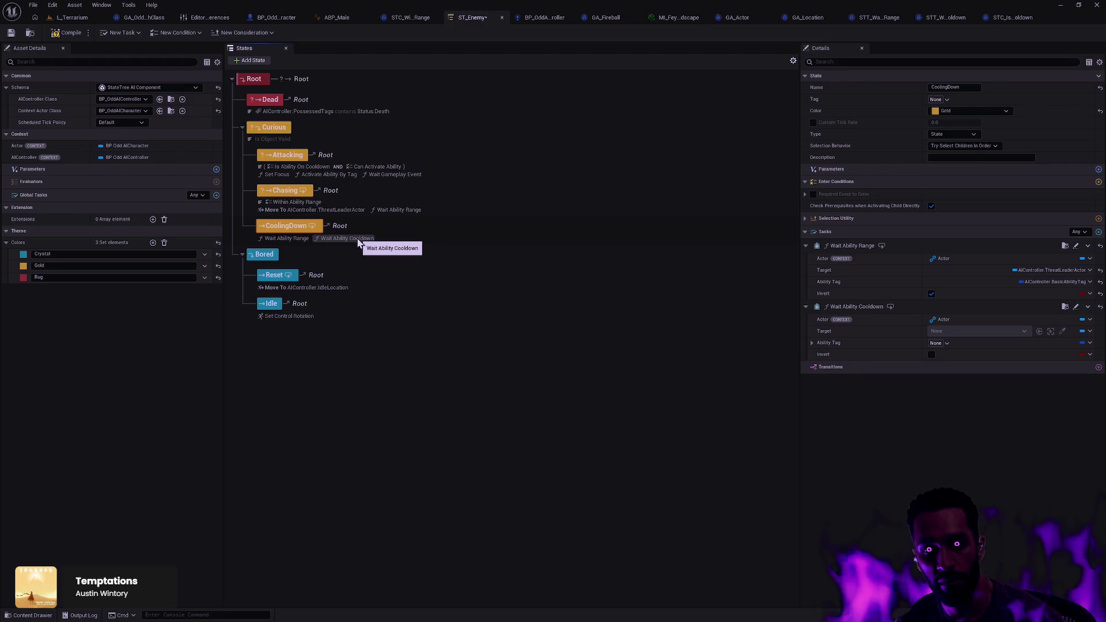
pyautogui.click(1089, 343)
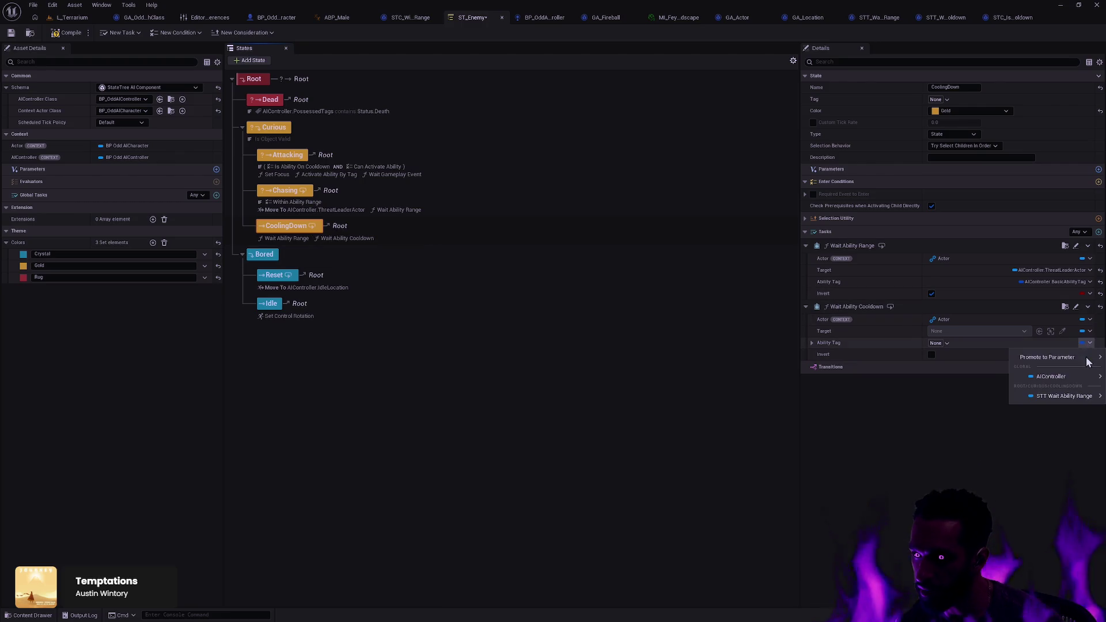
pyautogui.moveTo(1041, 396)
pyautogui.click(976, 400)
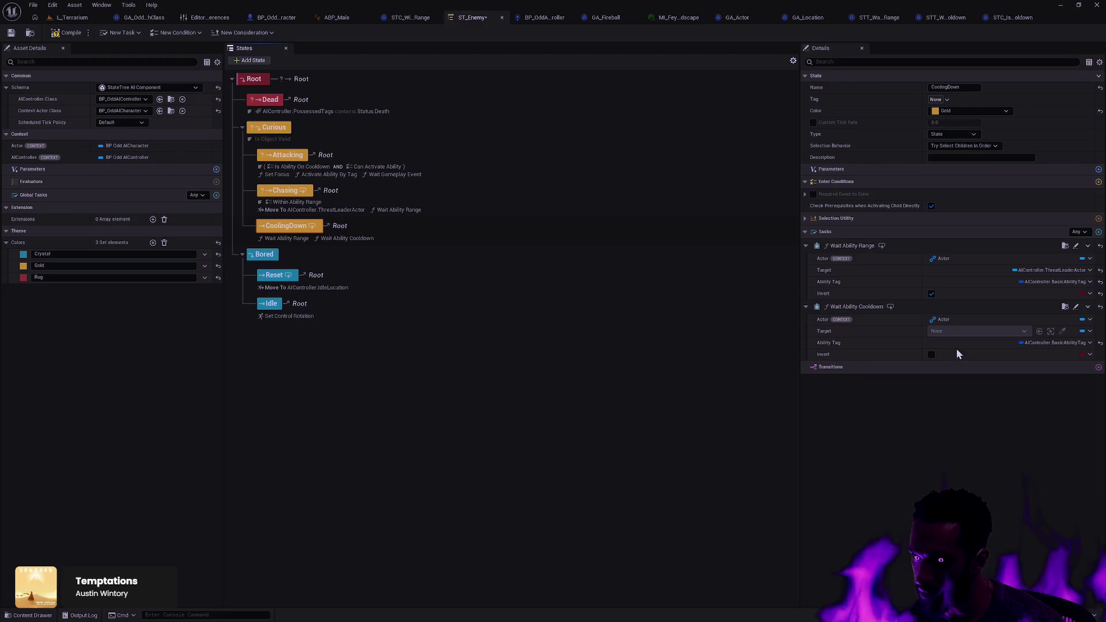
pyautogui.click(1087, 331)
pyautogui.moveTo(1051, 384)
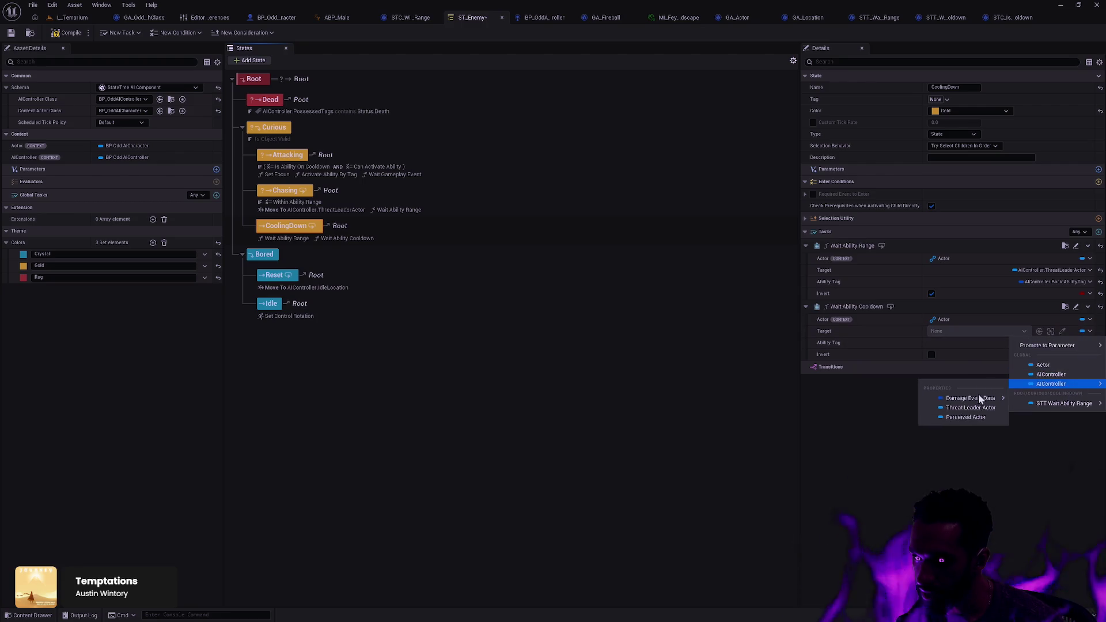
pyautogui.click(978, 409)
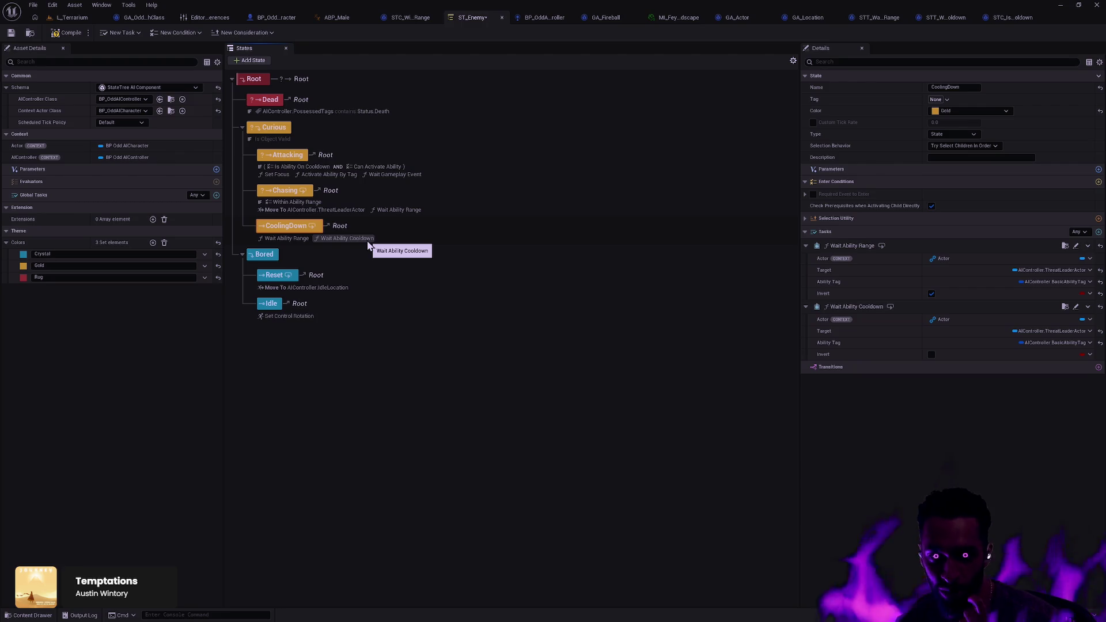
# - Compile and save ST_Enemy, then start a play session in L_Terrarium
pyautogui.click(66, 32)
pyautogui.click(72, 17)
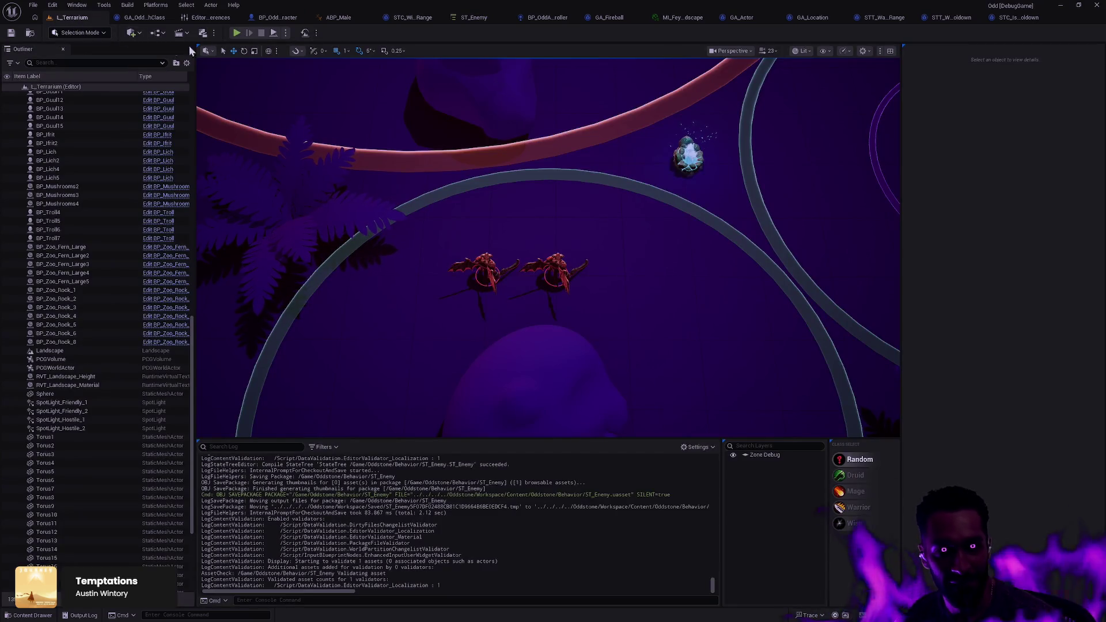
pyautogui.rightClick(814, 341)
pyautogui.click(834, 323)
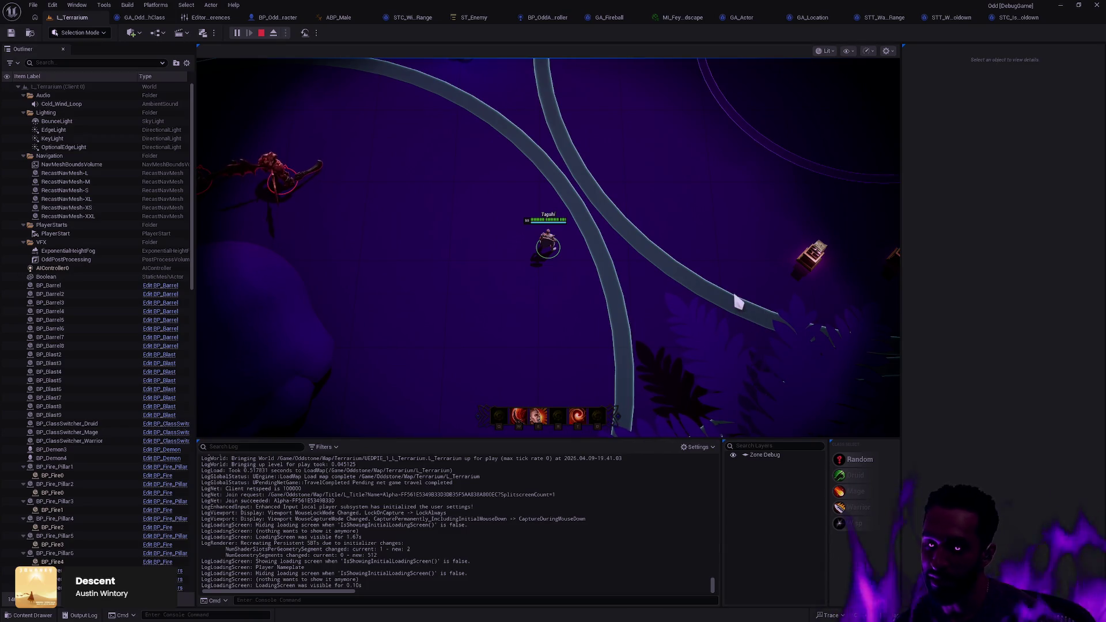
# - Walk the character around to draw the demon in, stop play, and return to STC_IsAbilityOnCooldown
pyautogui.click(568, 270)
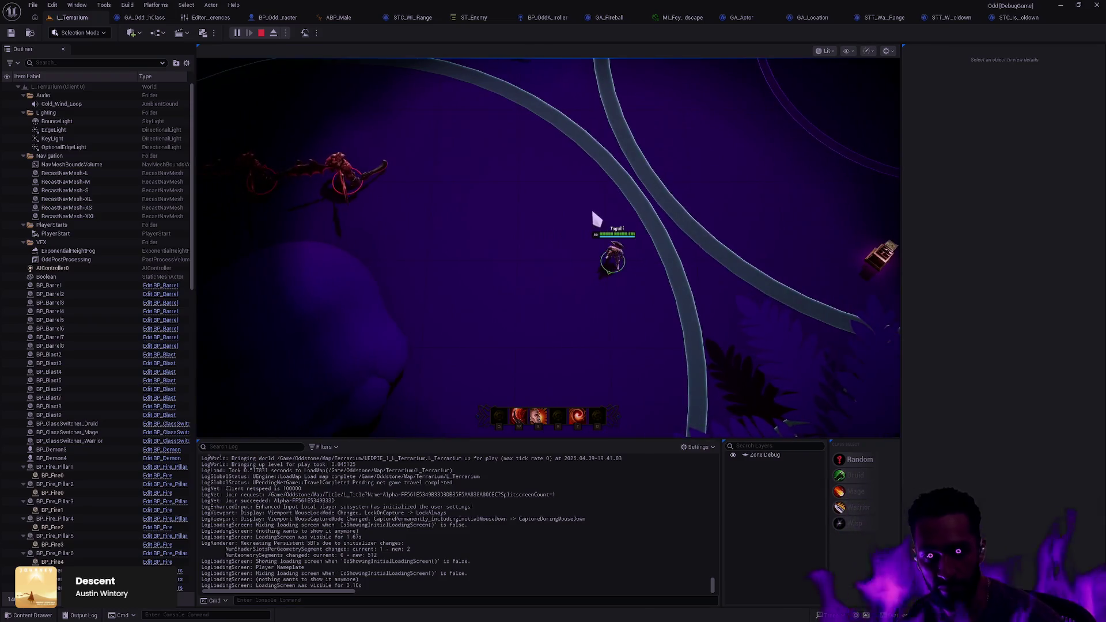
pyautogui.click(599, 222)
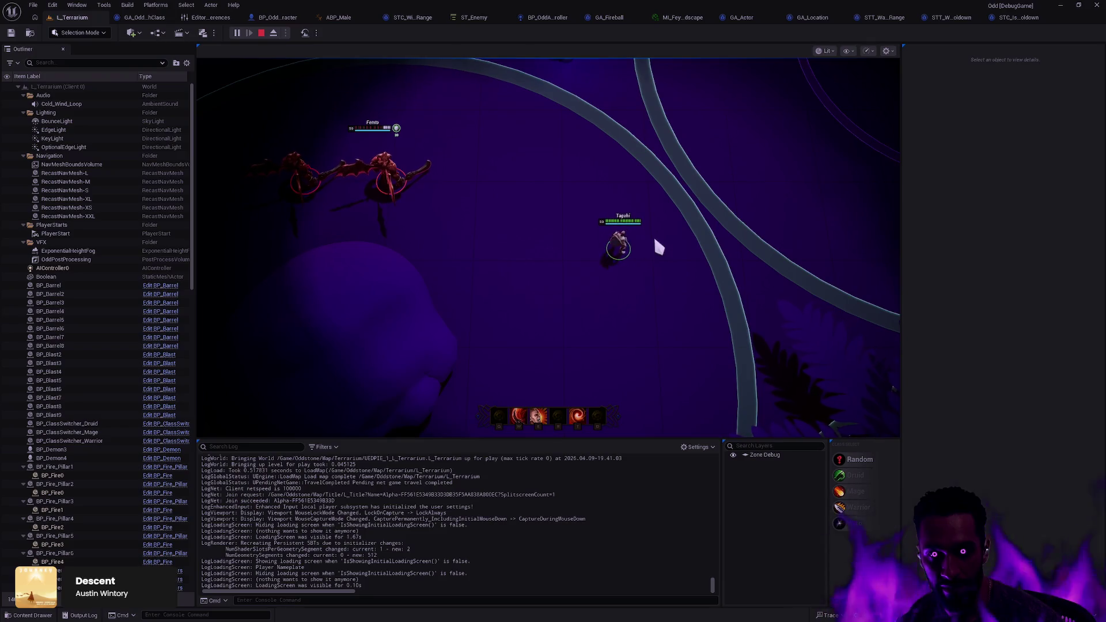
pyautogui.click(611, 245)
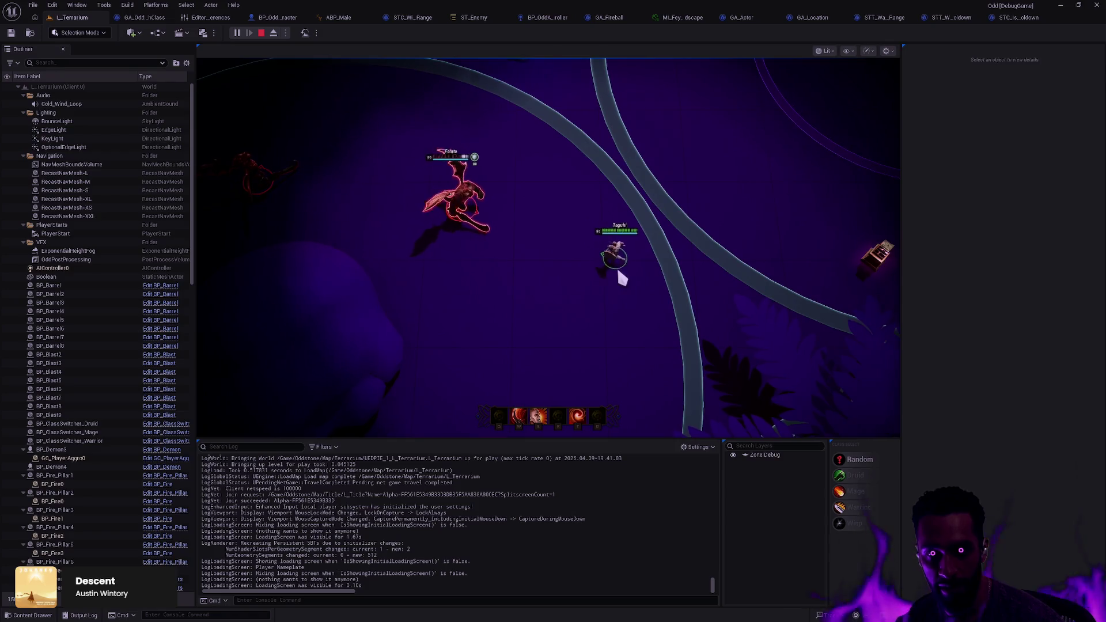
pyautogui.click(633, 279)
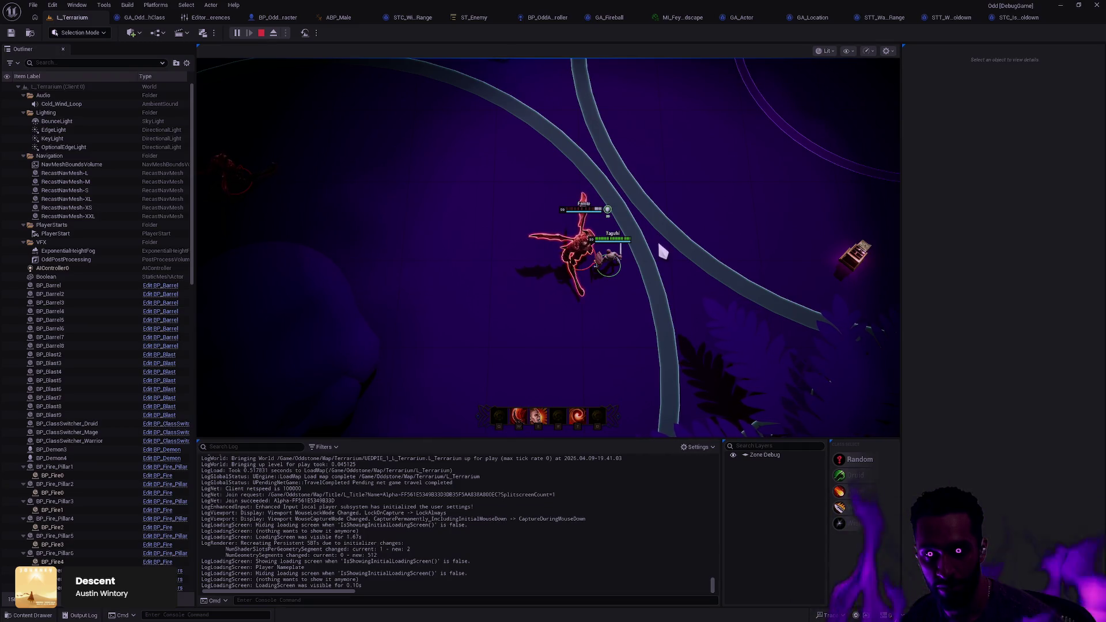
pyautogui.rightClick(468, 225)
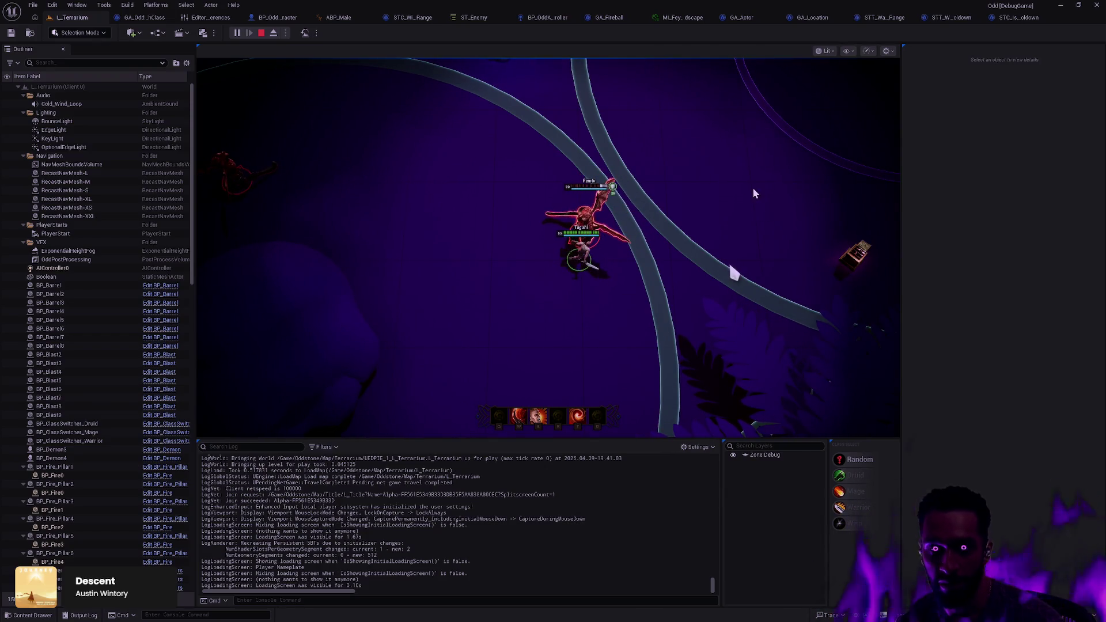
pyautogui.press('Escape')
pyautogui.click(1013, 19)
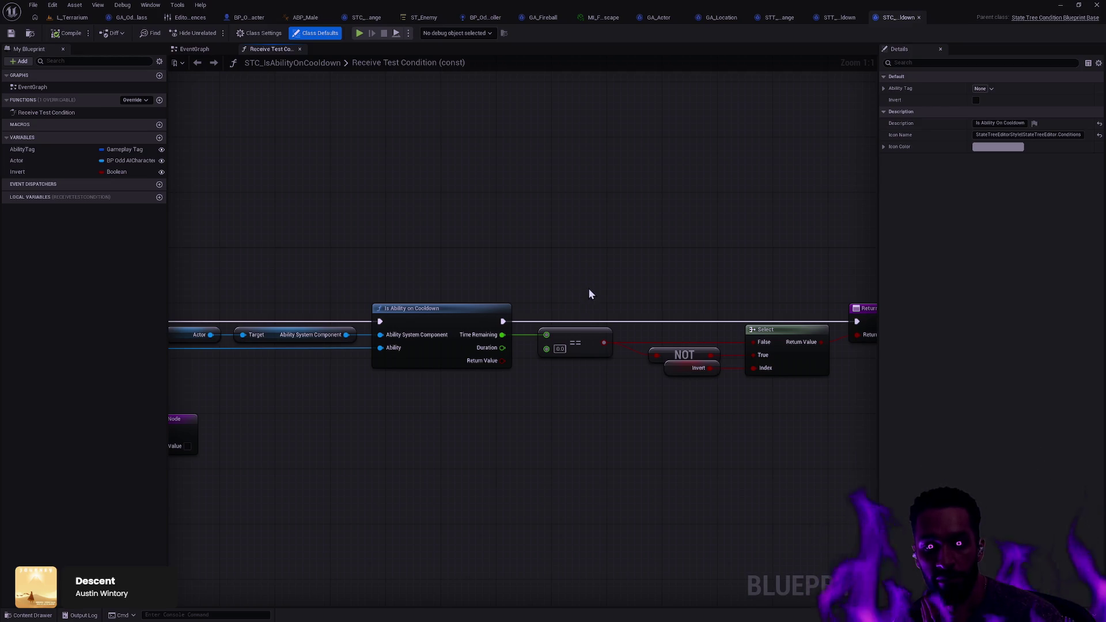
# - Add an Odd Debug Sphere task to ST_Enemy's Attacking state
pyautogui.moveTo(590, 294)
pyautogui.mouseDown()
pyautogui.moveTo(617, 283)
pyautogui.moveTo(544, 277)
pyautogui.mouseUp()
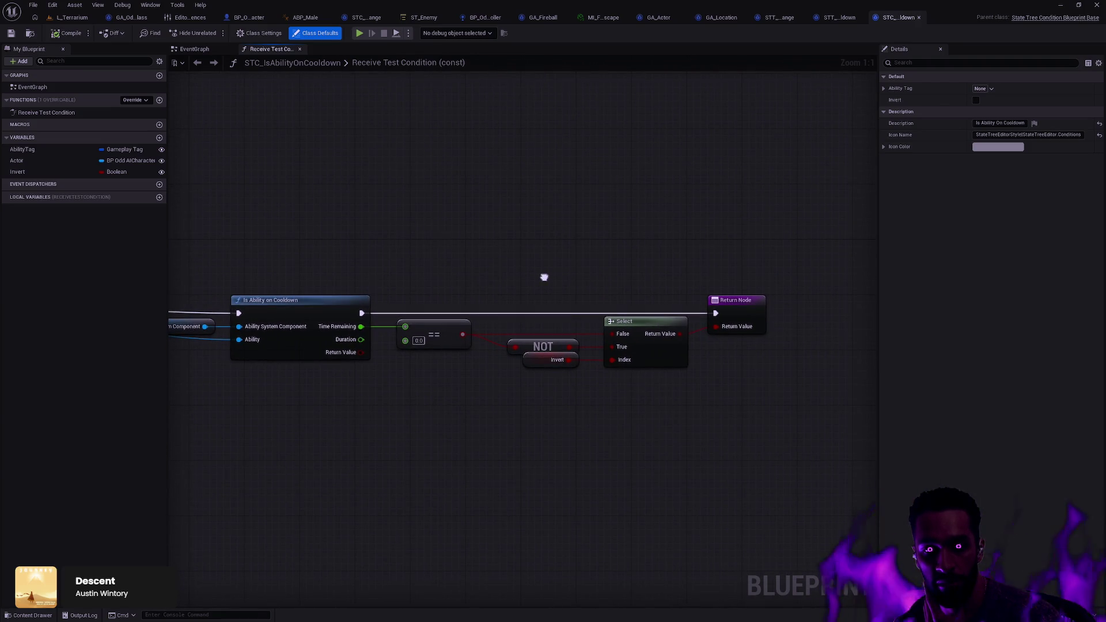
pyautogui.click(423, 17)
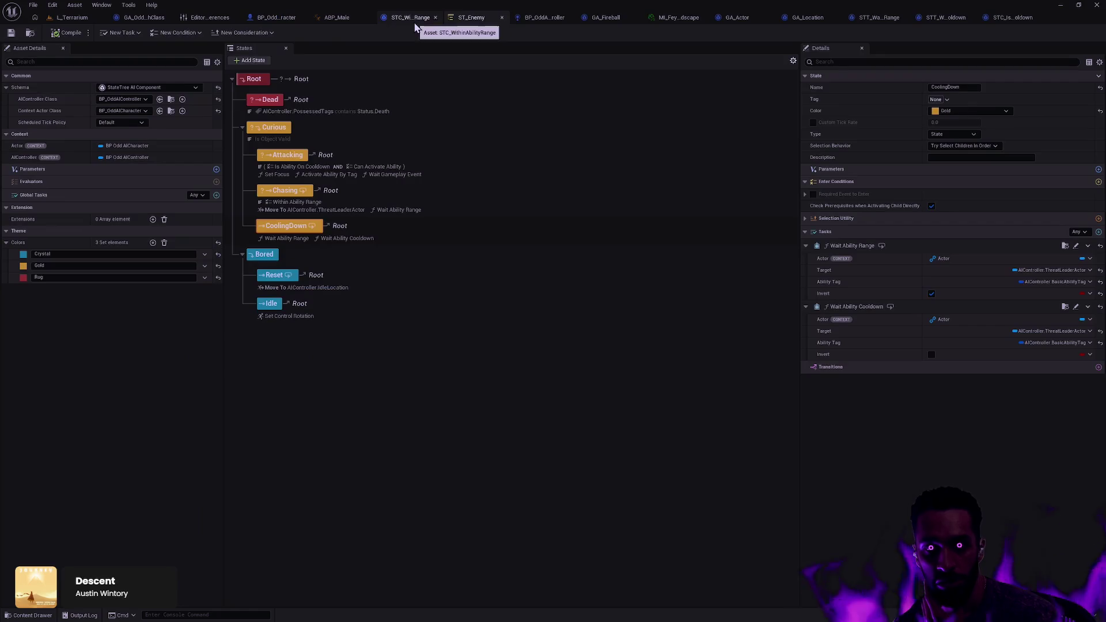
pyautogui.click(476, 167)
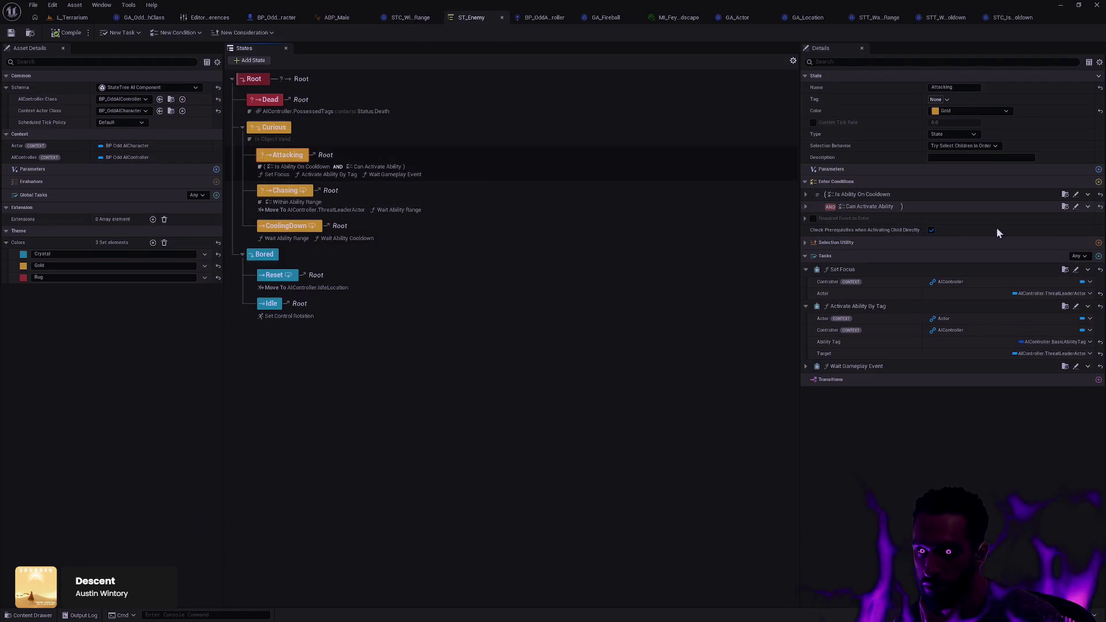
pyautogui.click(1098, 256)
pyautogui.scroll(-2, 1023, 351)
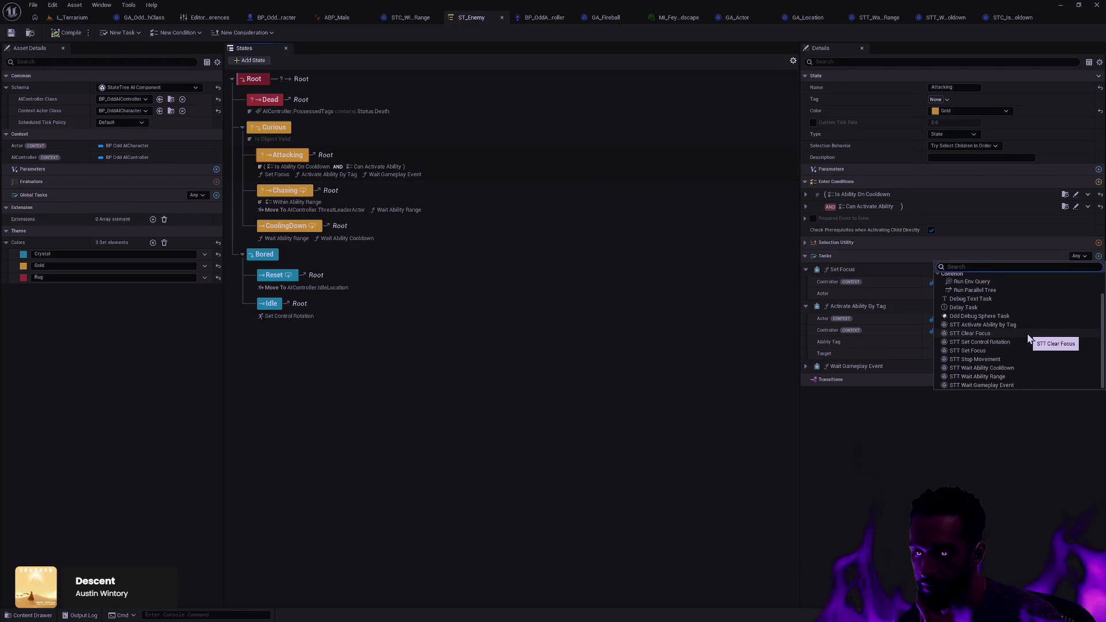
pyautogui.click(997, 316)
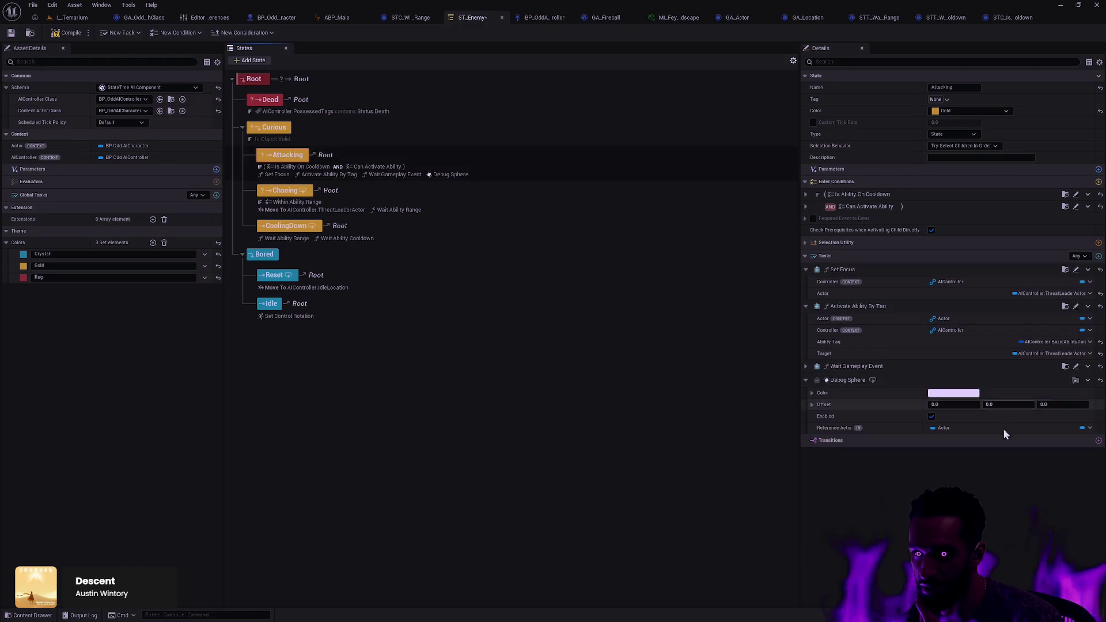
# - Set the sphere's Offset Z to 300 and its Color to orange-red
pyautogui.click(1089, 429)
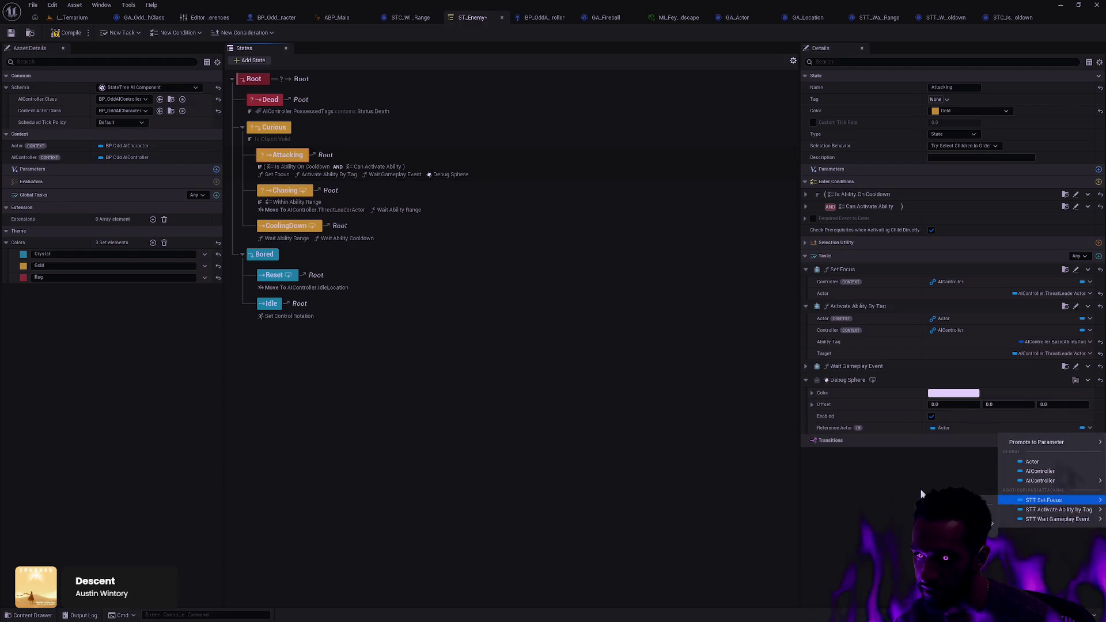
pyautogui.press('Escape')
pyautogui.click(1070, 403)
pyautogui.write('300')
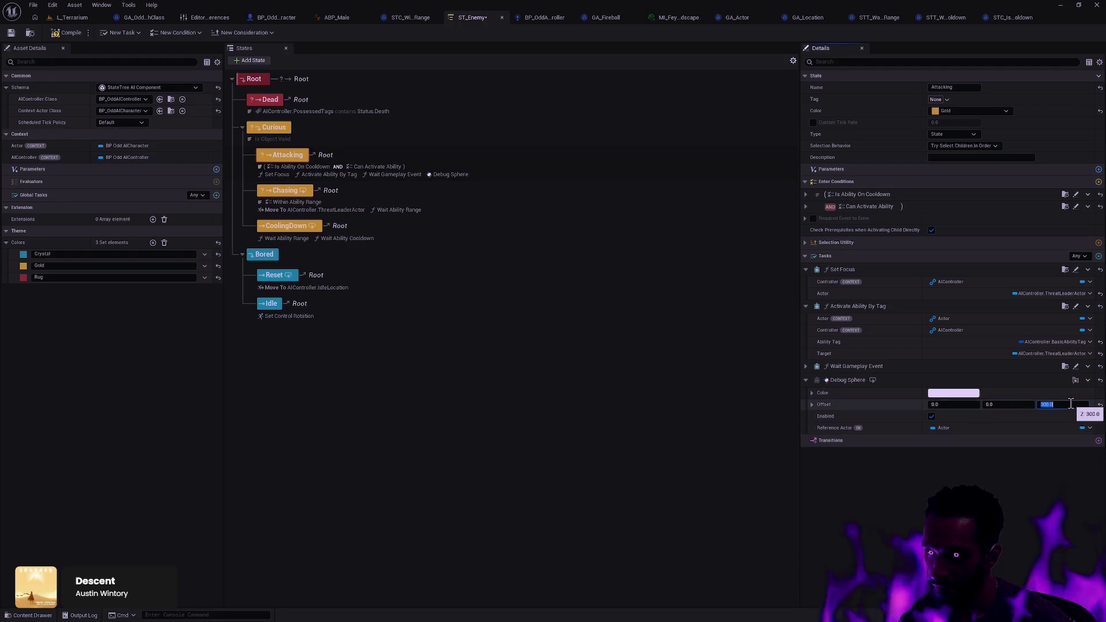
pyautogui.press('Return')
pyautogui.click(966, 393)
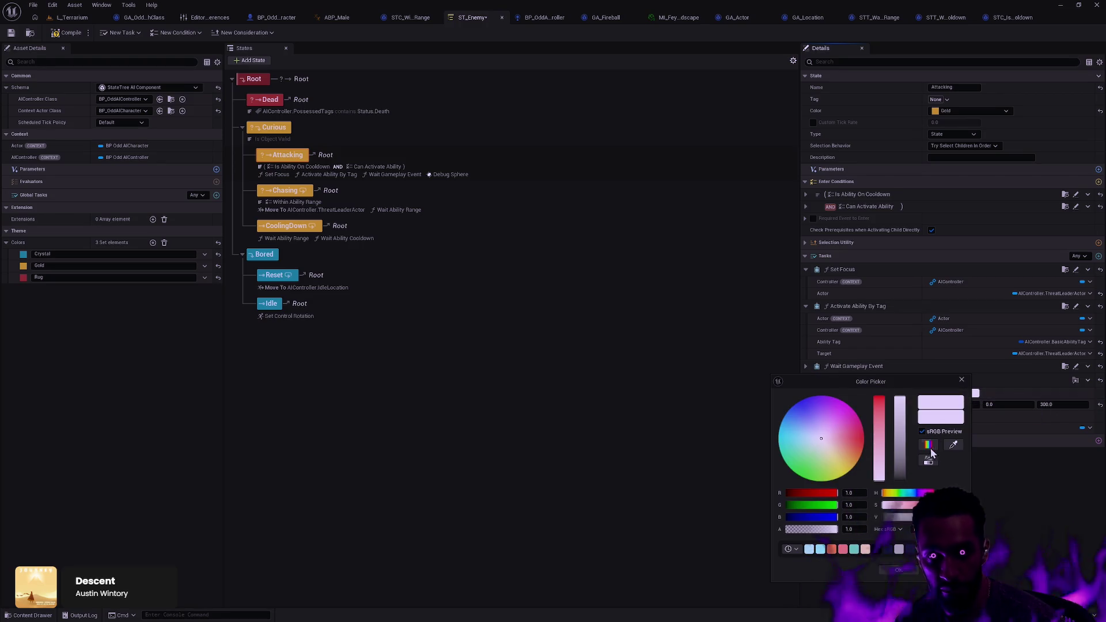
pyautogui.moveTo(841, 450); pyautogui.dragTo(864, 442)
pyautogui.click(902, 571)
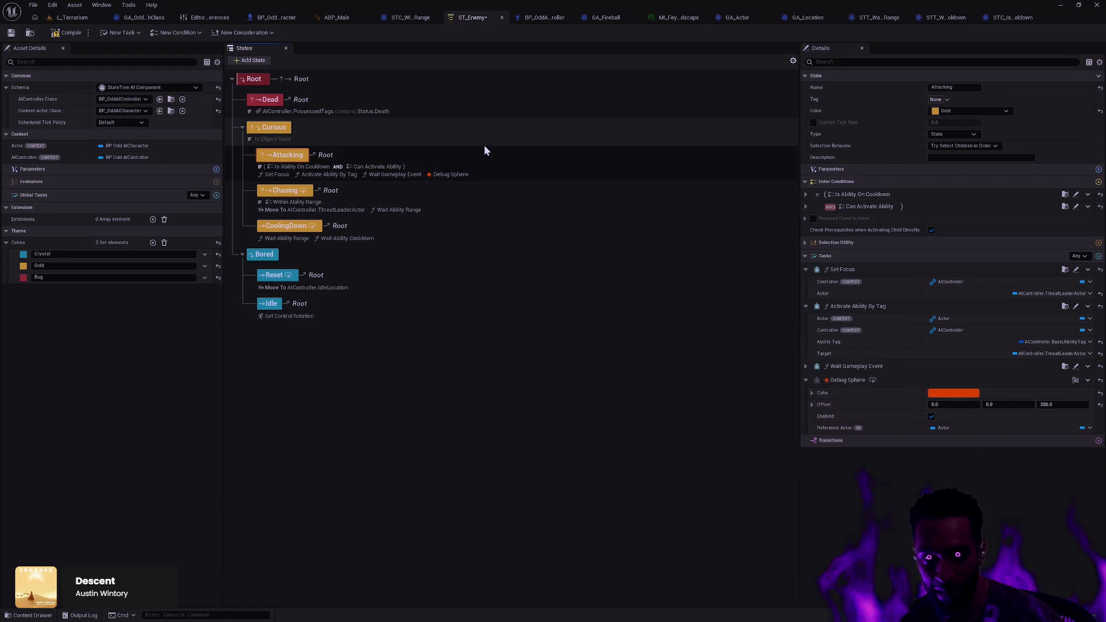
# - Copy Attacking's sphere settings onto a new Debug Sphere task on Chasing, coloured purple-blue
pyautogui.rightClick(945, 391)
pyautogui.click(975, 437)
pyautogui.click(375, 193)
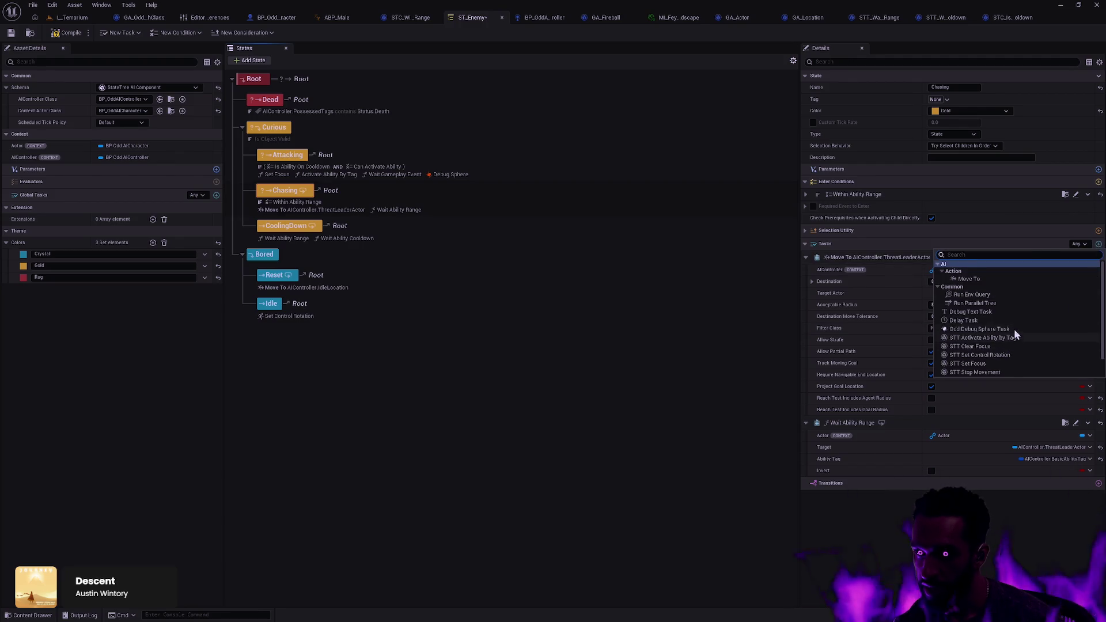
pyautogui.scroll(-2, 1002, 351)
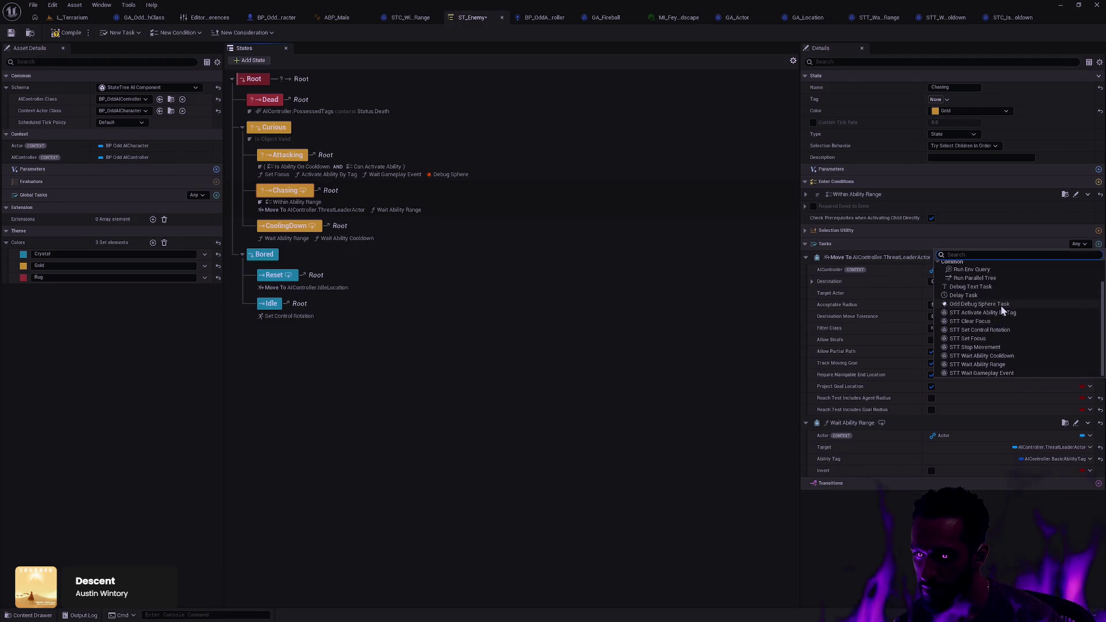
pyautogui.click(978, 304)
pyautogui.rightClick(1000, 487)
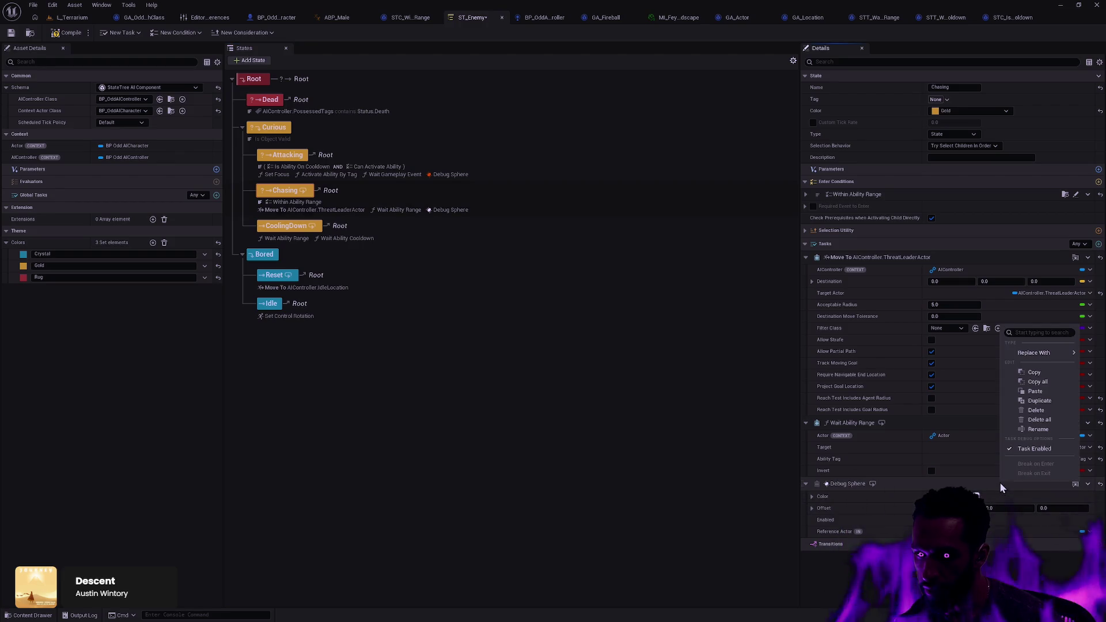
pyautogui.click(1035, 391)
pyautogui.click(953, 497)
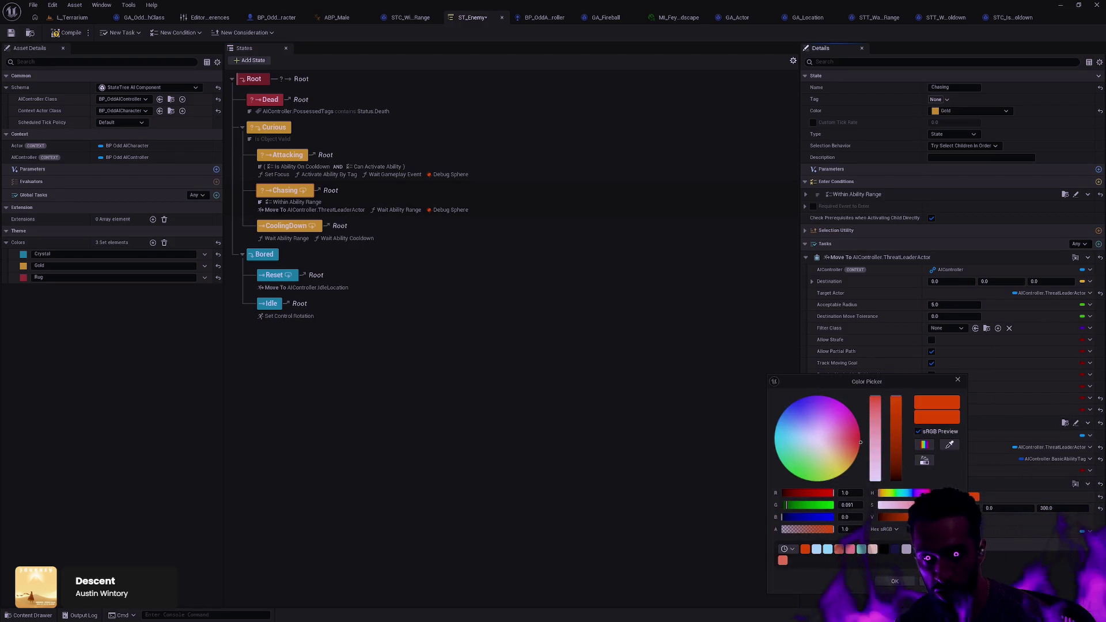
pyautogui.click(799, 407)
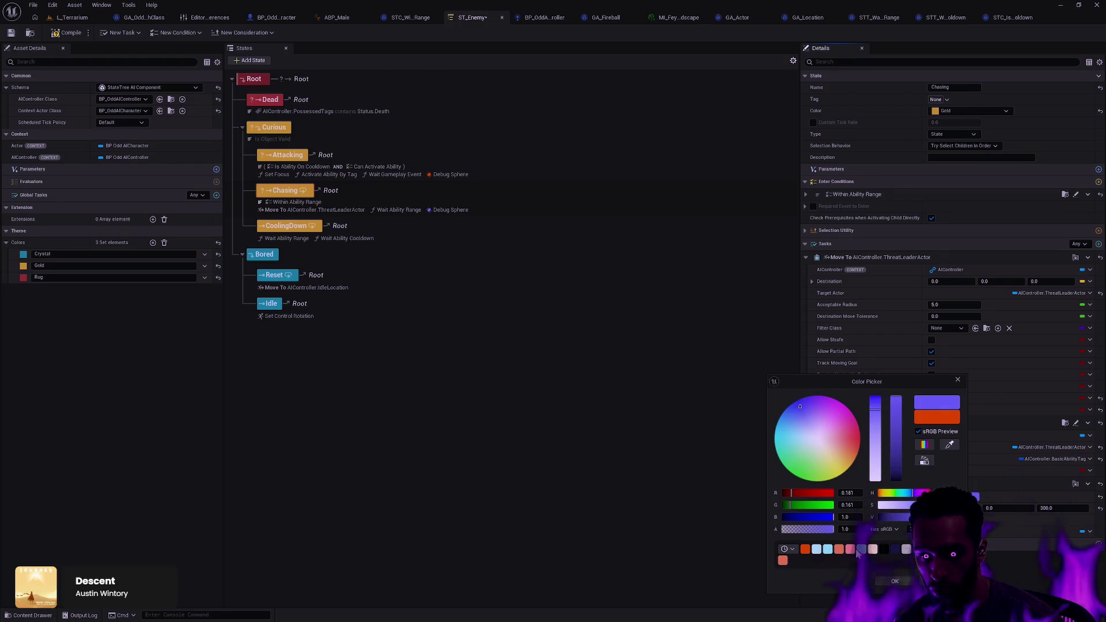
pyautogui.click(632, 352)
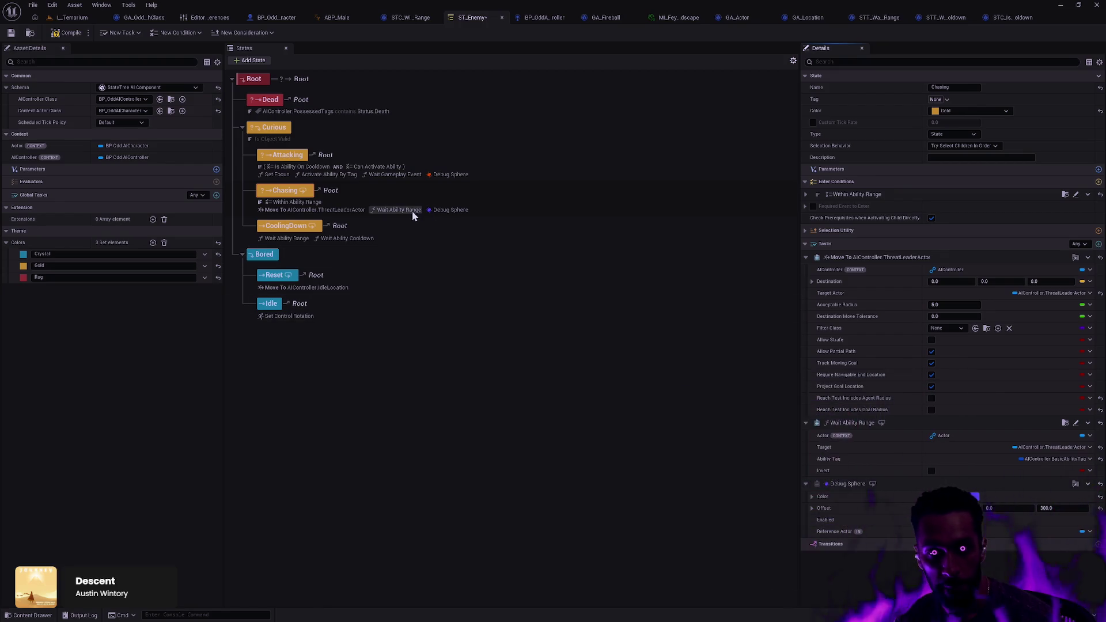
# - Add a Debug Sphere task to CoolingDown, paste the 300 offset settings, and colour it mint green
pyautogui.click(422, 236)
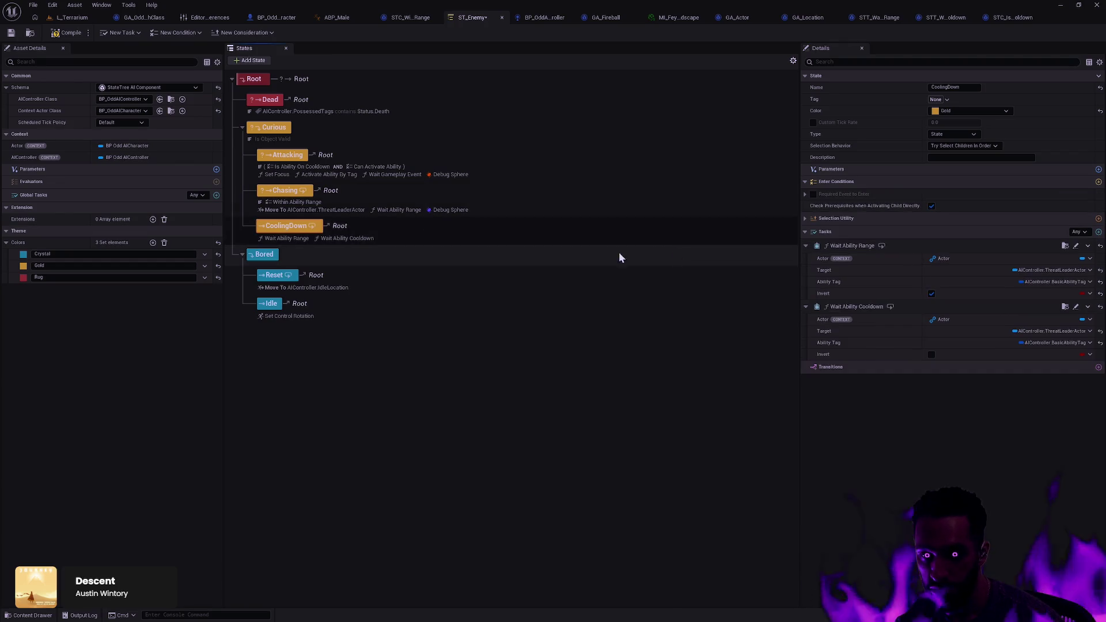
pyautogui.click(1098, 231)
pyautogui.scroll(-1, 991, 336)
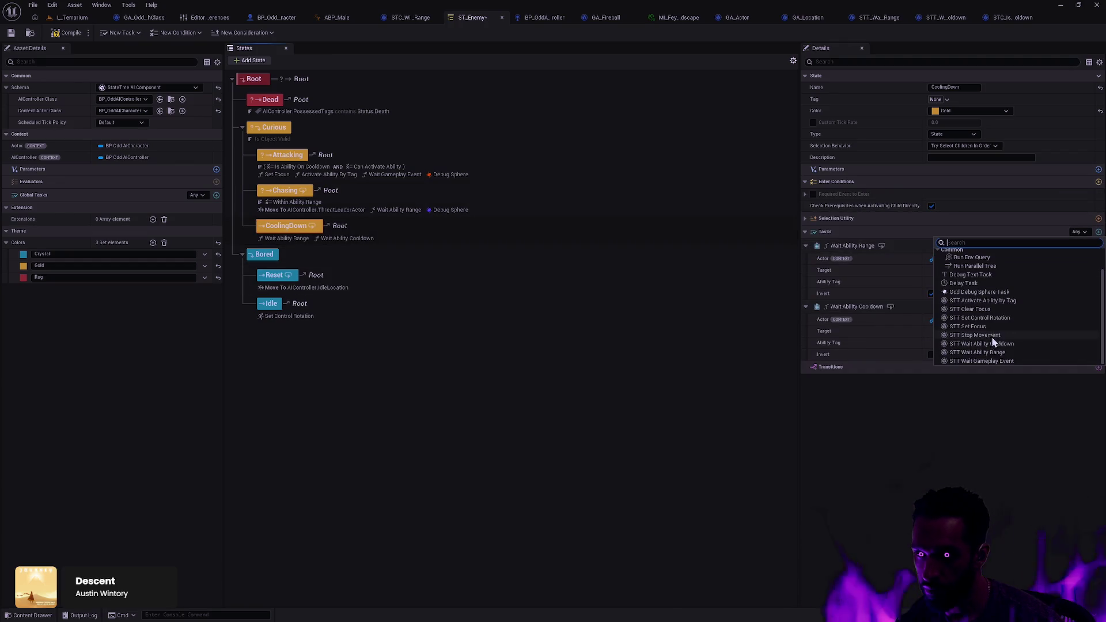
pyautogui.click(996, 300)
pyautogui.rightClick(892, 379)
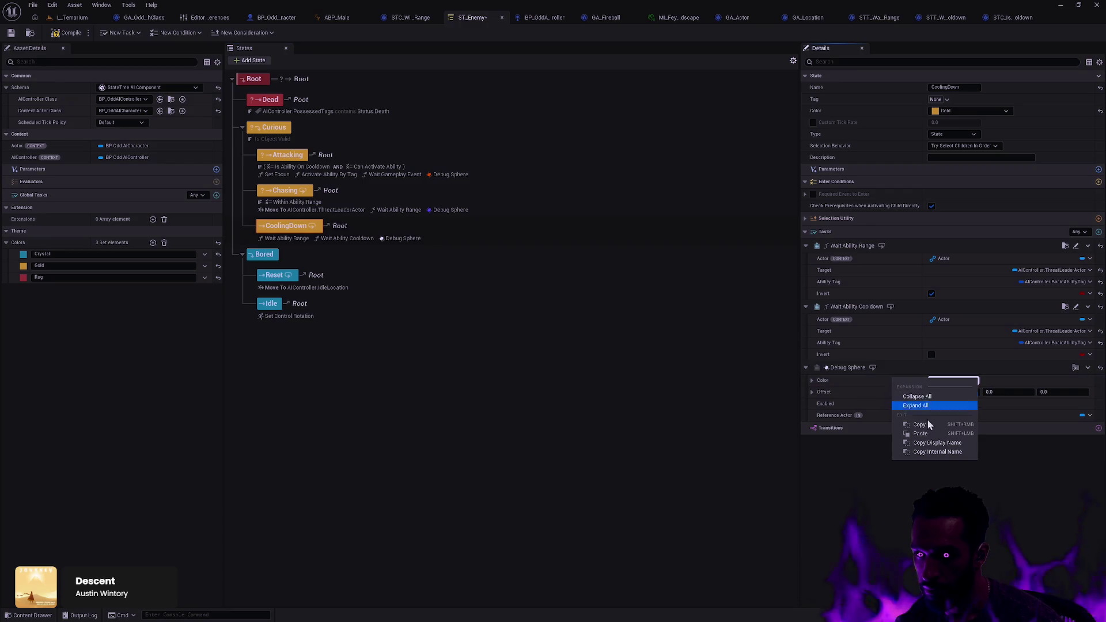
pyautogui.click(931, 435)
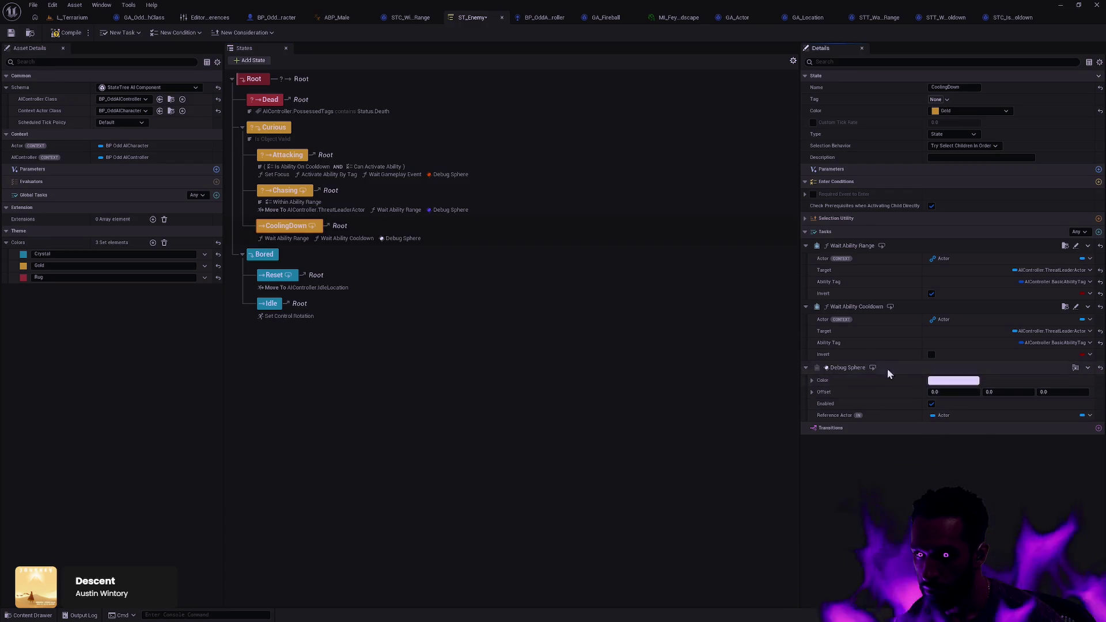
pyautogui.rightClick(887, 368)
pyautogui.click(914, 430)
pyautogui.click(949, 385)
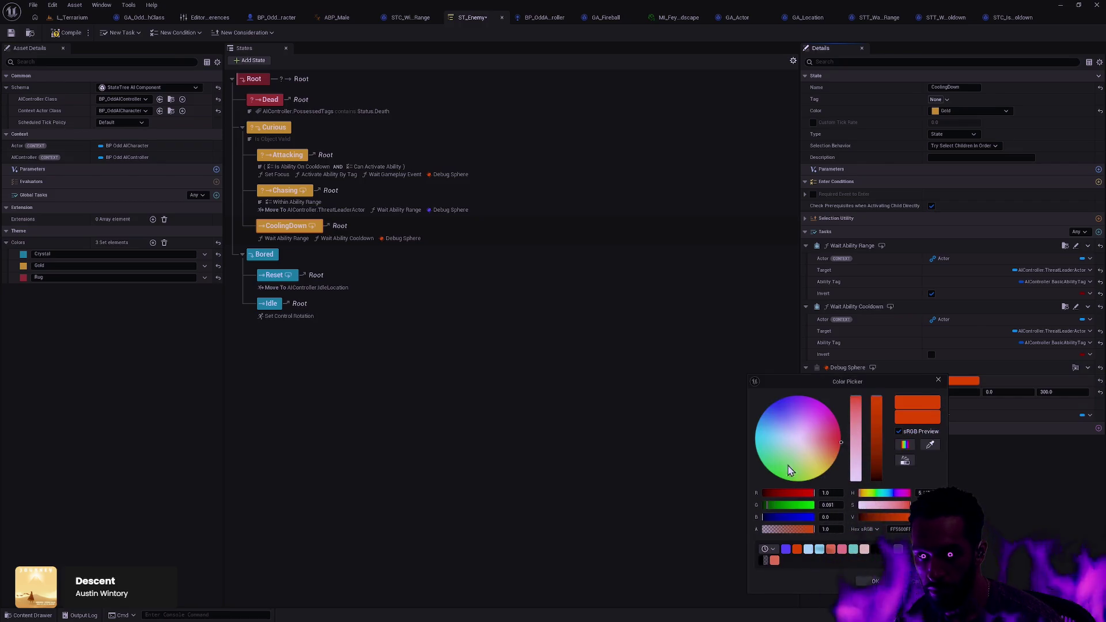
pyautogui.moveTo(790, 464)
pyautogui.mouseDown()
pyautogui.moveTo(798, 466)
pyautogui.moveTo(770, 460)
pyautogui.mouseUp()
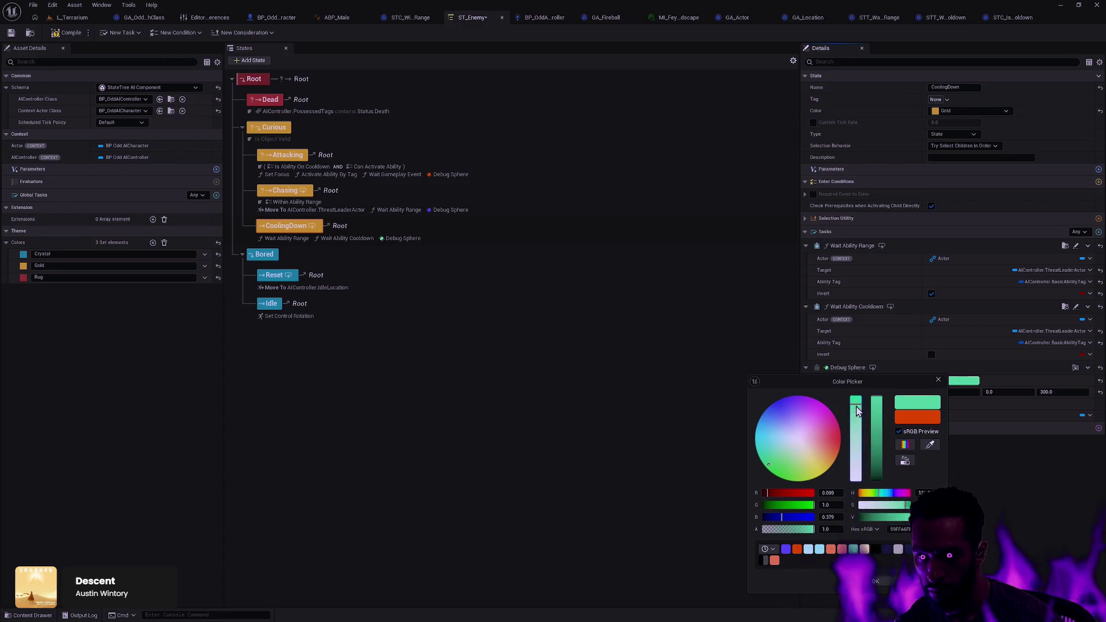
pyautogui.click(874, 580)
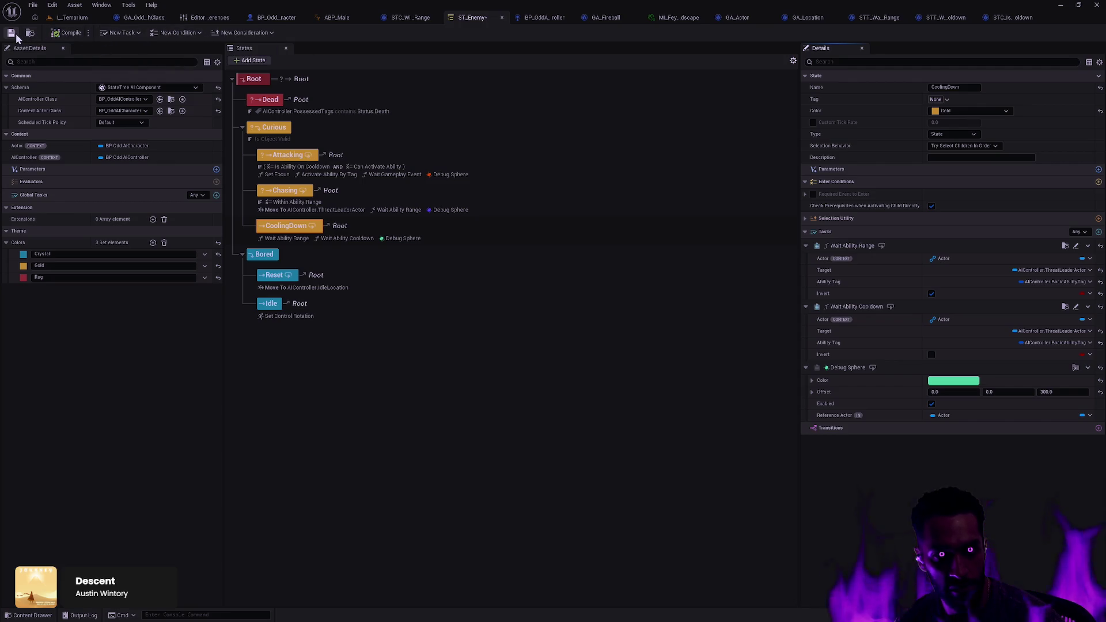
# - Play L_Terrarium from a viewport spot and walk the character around near the demons
pyautogui.click(81, 18)
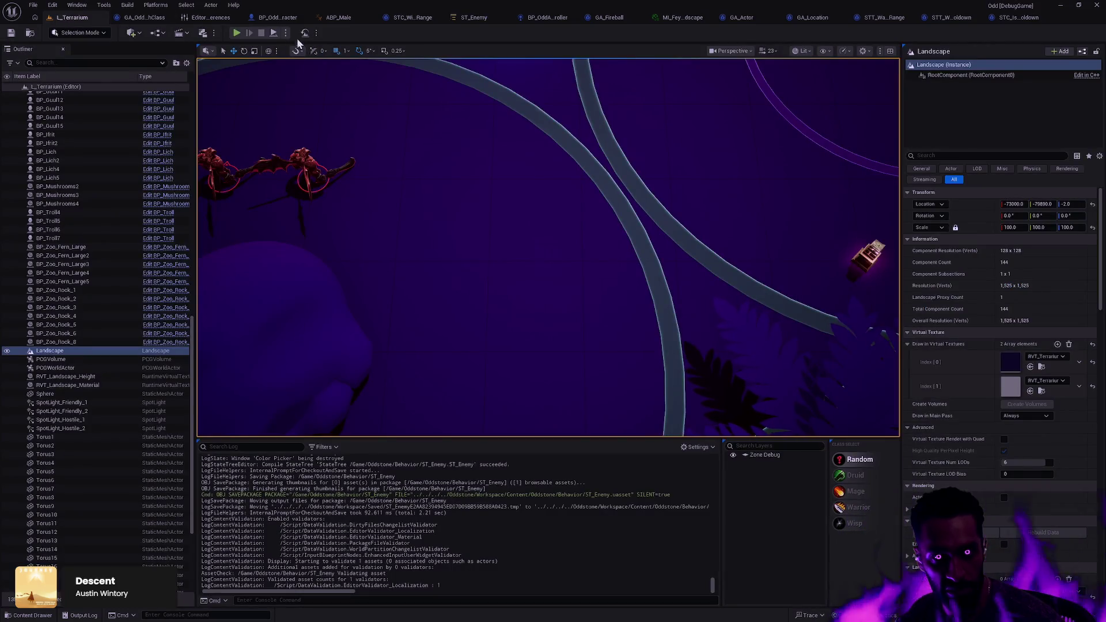
pyautogui.rightClick(593, 216)
pyautogui.click(639, 503)
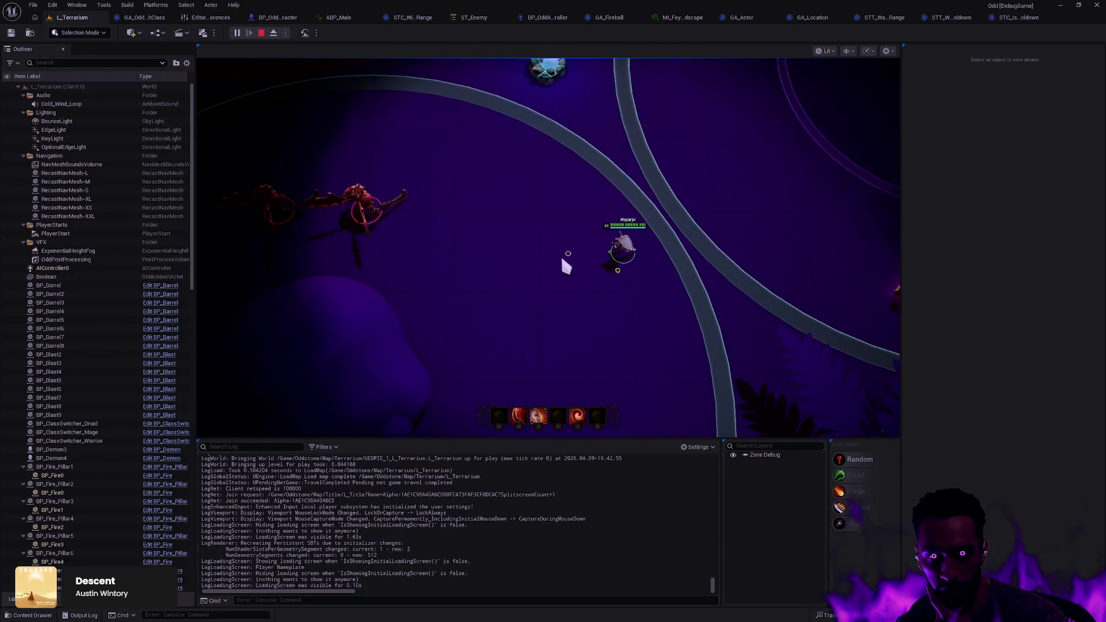
pyautogui.click(548, 256)
pyautogui.click(576, 254)
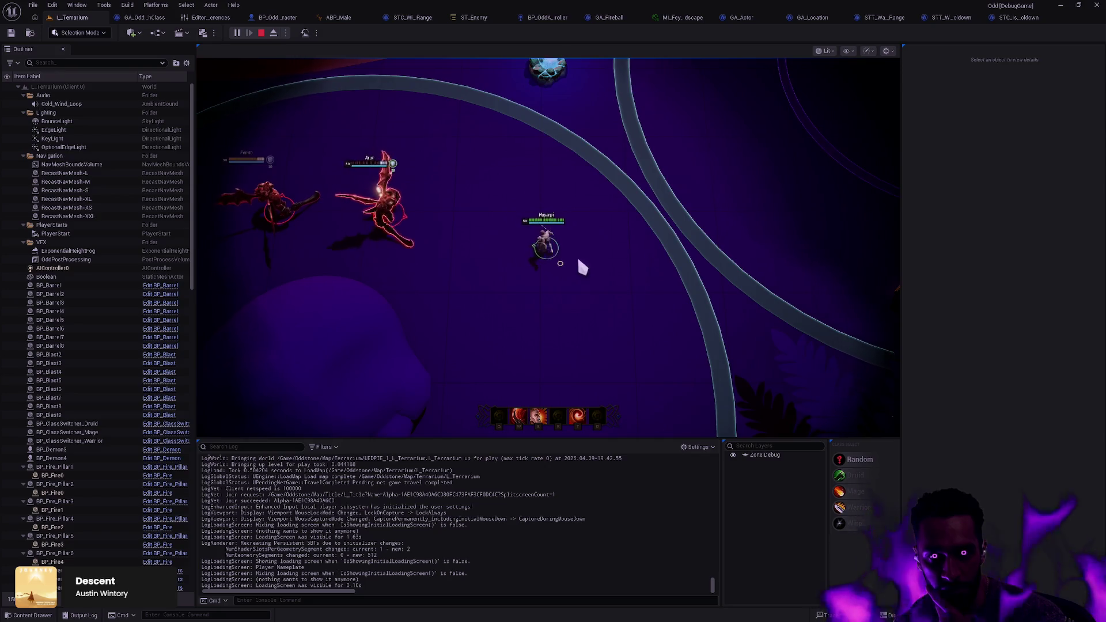
pyautogui.press('Escape')
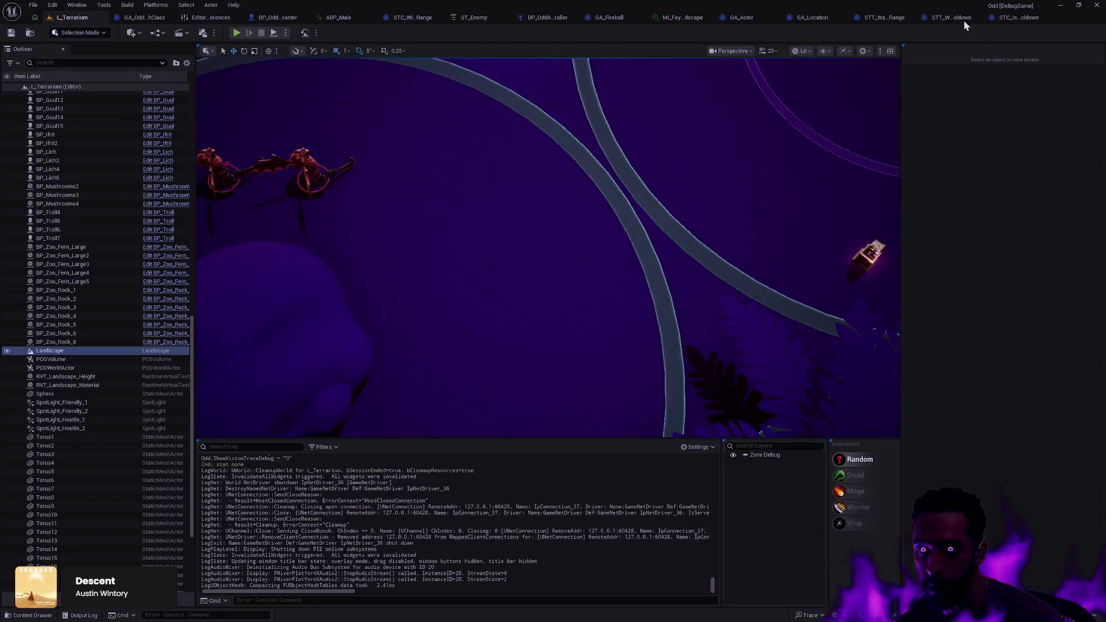
pyautogui.click(471, 19)
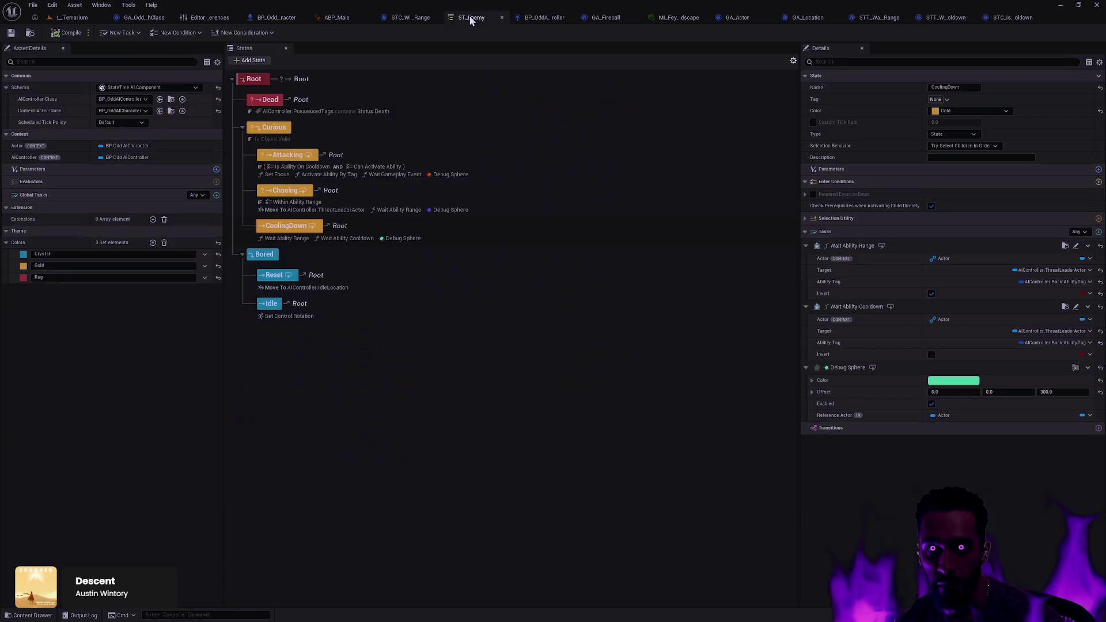
pyautogui.click(513, 180)
pyautogui.click(463, 181)
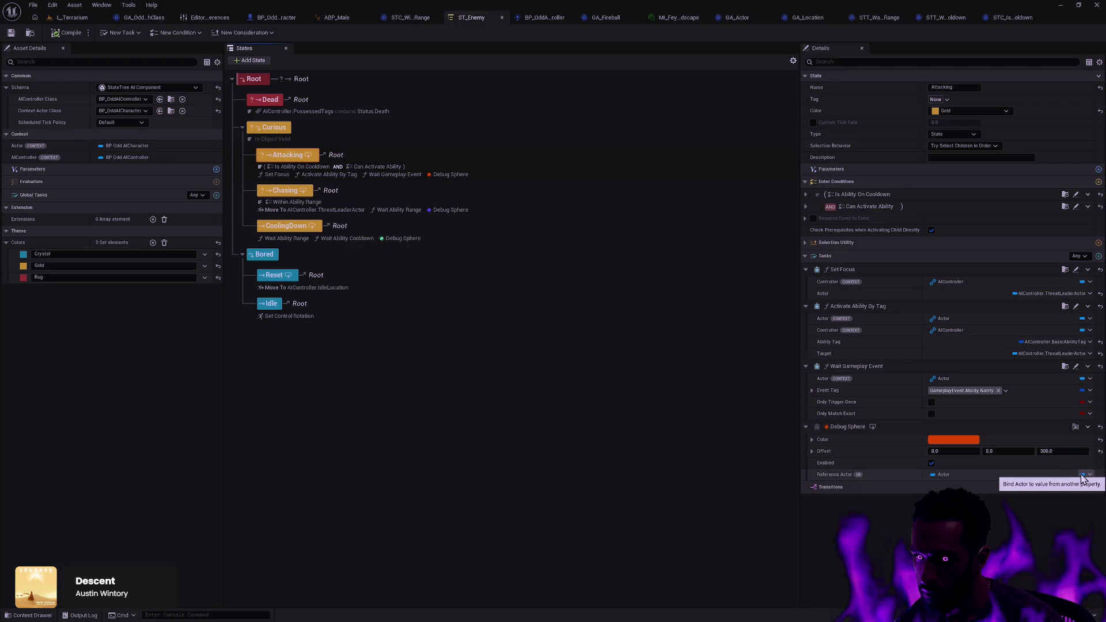
pyautogui.click(447, 210)
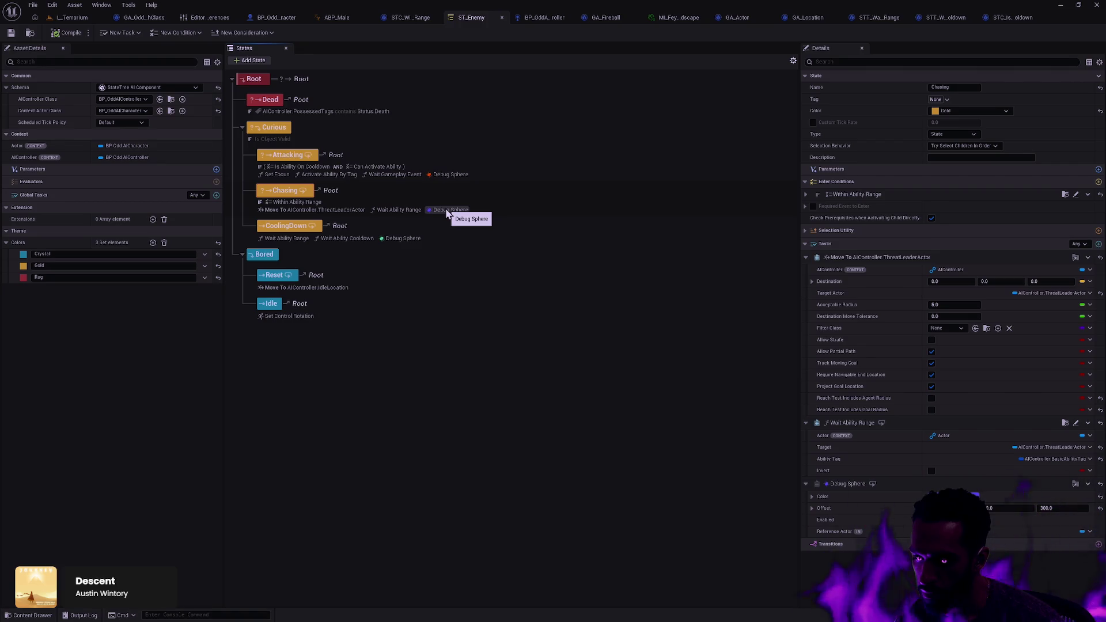
pyautogui.click(407, 238)
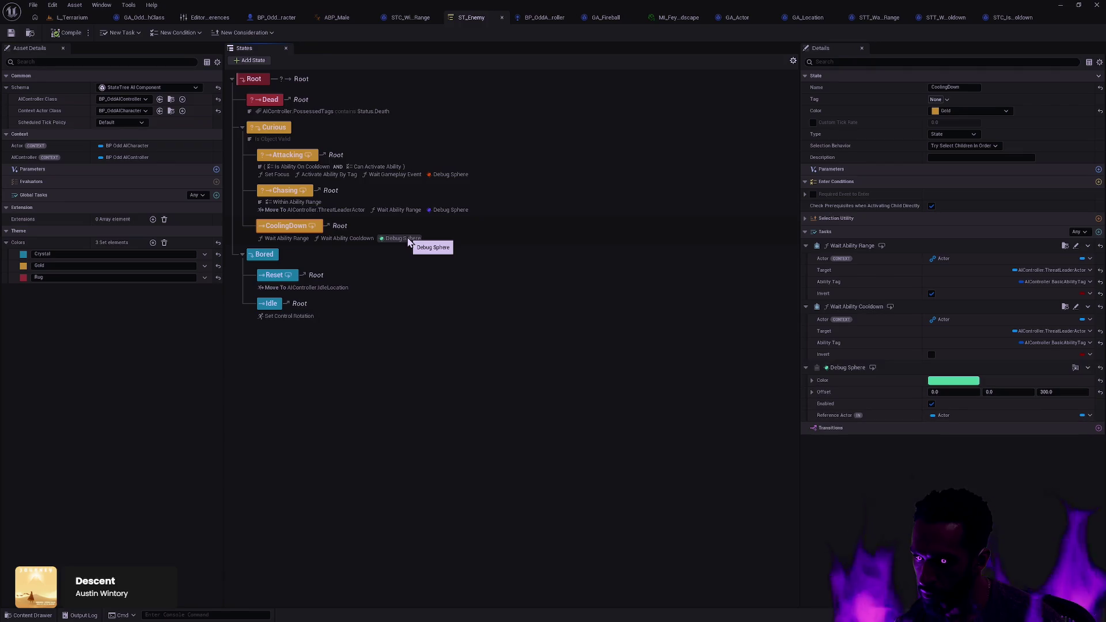
pyautogui.click(1089, 415)
pyautogui.click(1030, 448)
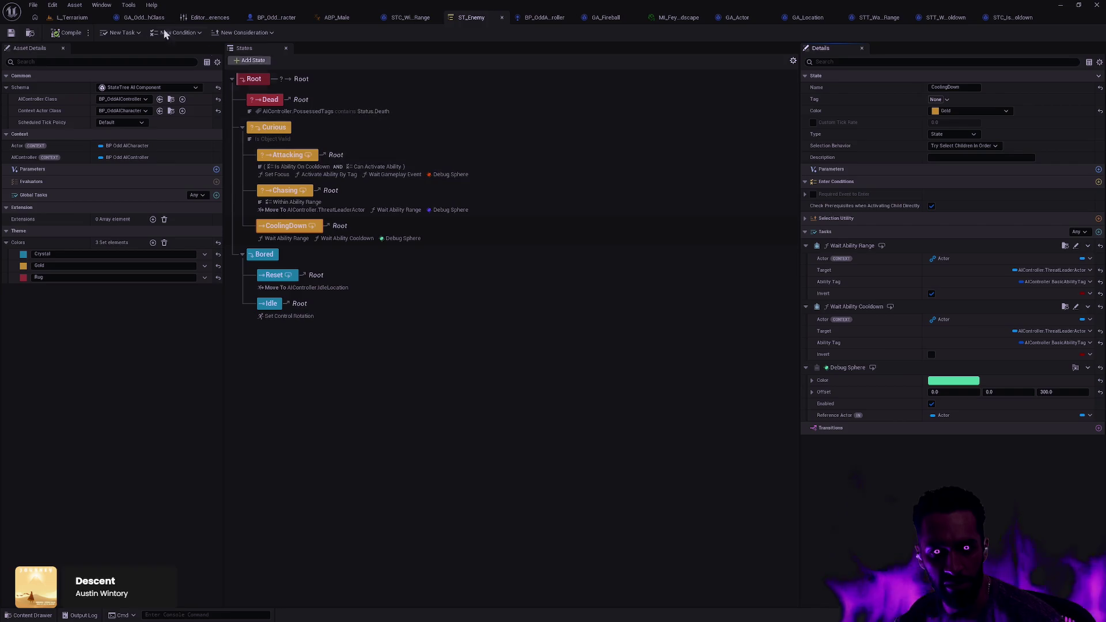
pyautogui.click(68, 19)
pyautogui.rightClick(628, 231)
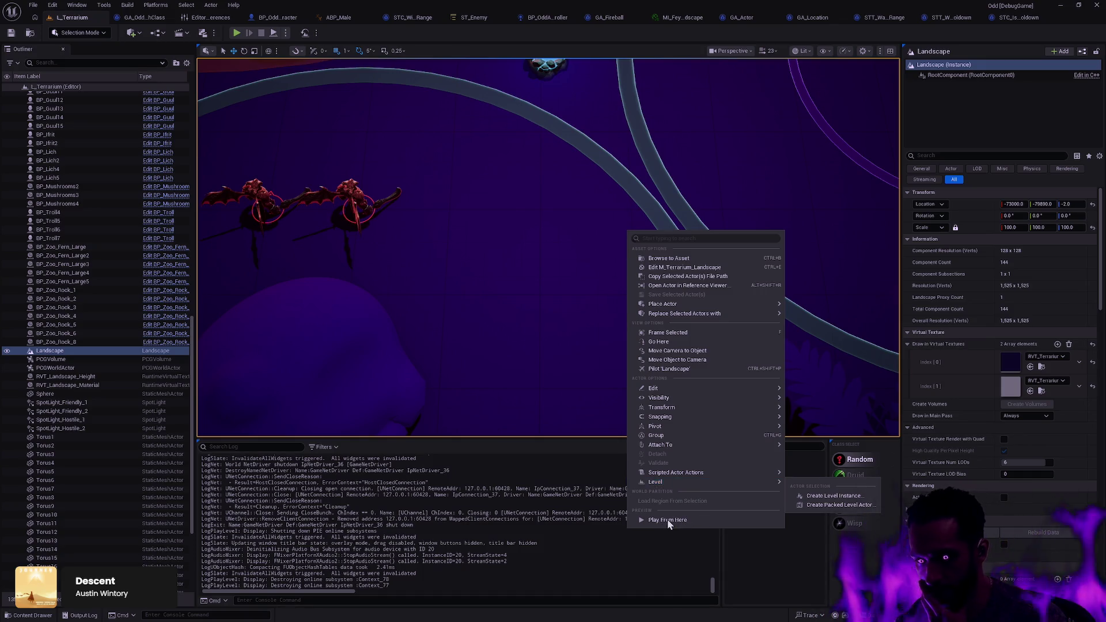
pyautogui.click(682, 520)
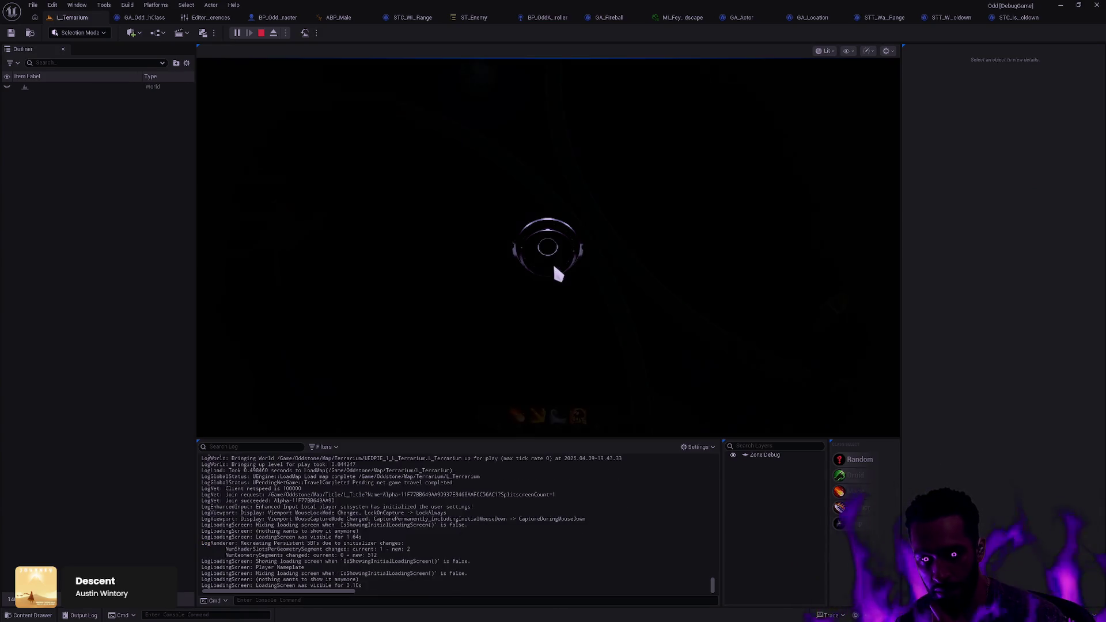
pyautogui.rightClick(538, 262)
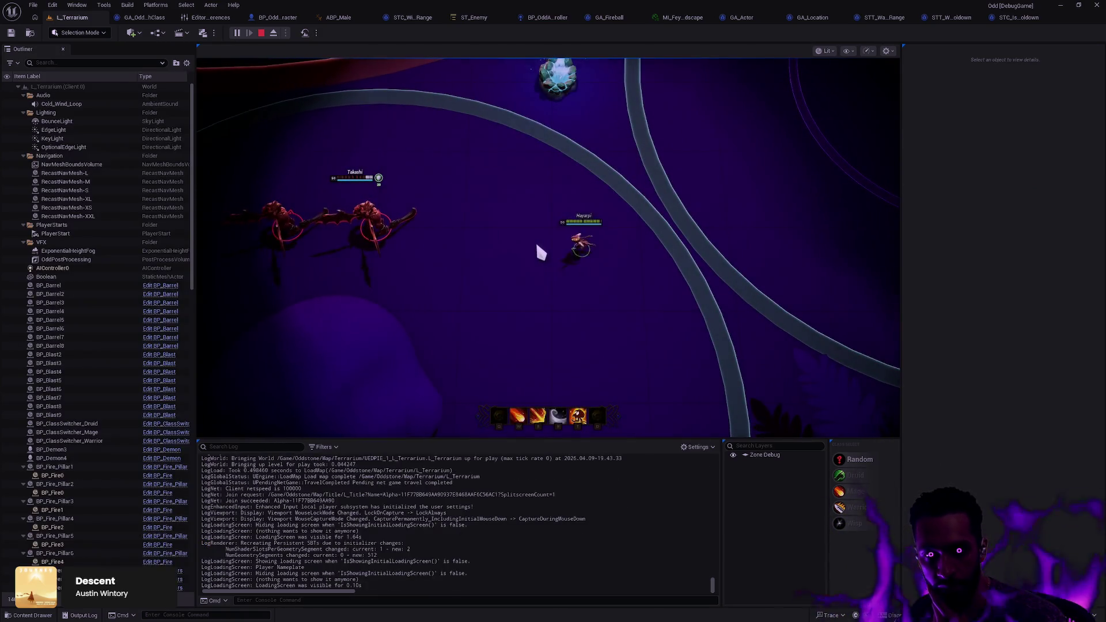
pyautogui.rightClick(581, 265)
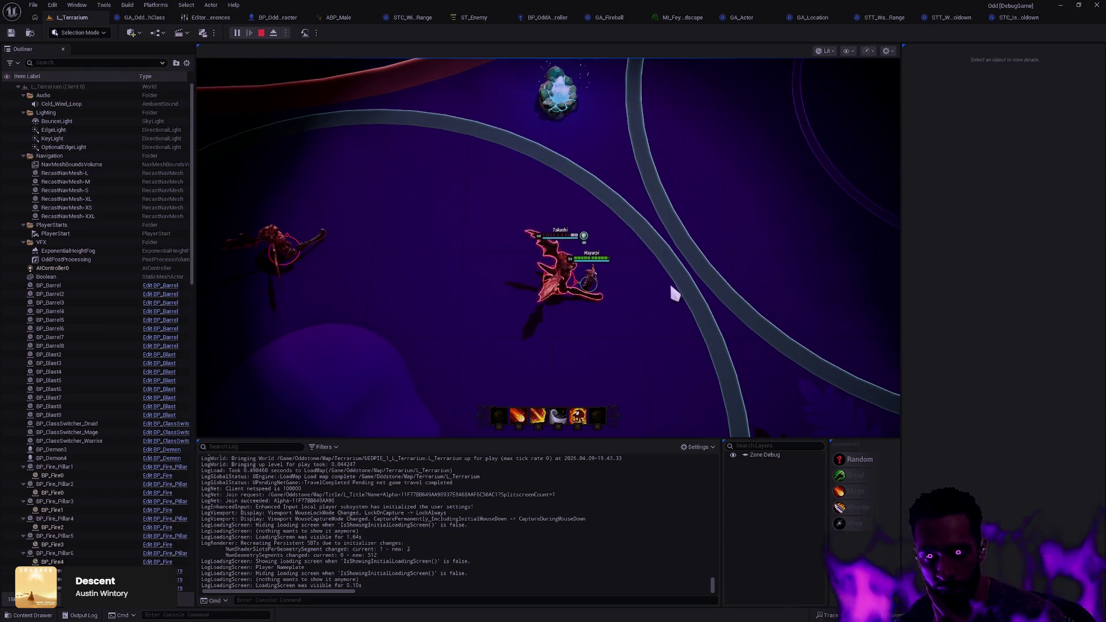
pyautogui.rightClick(656, 236)
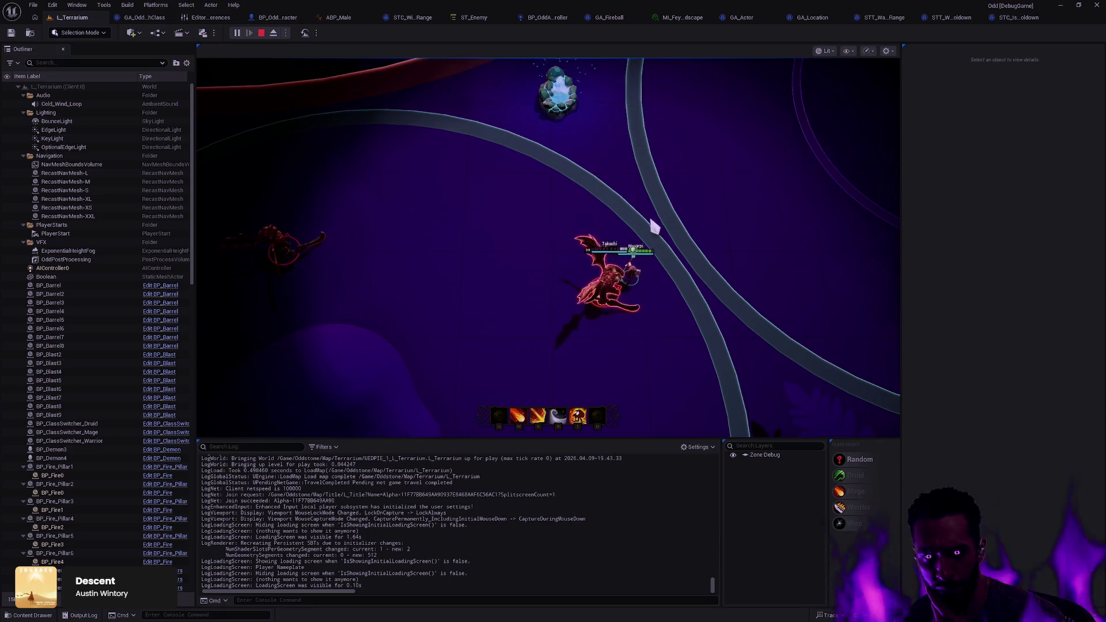
pyautogui.rightClick(676, 357)
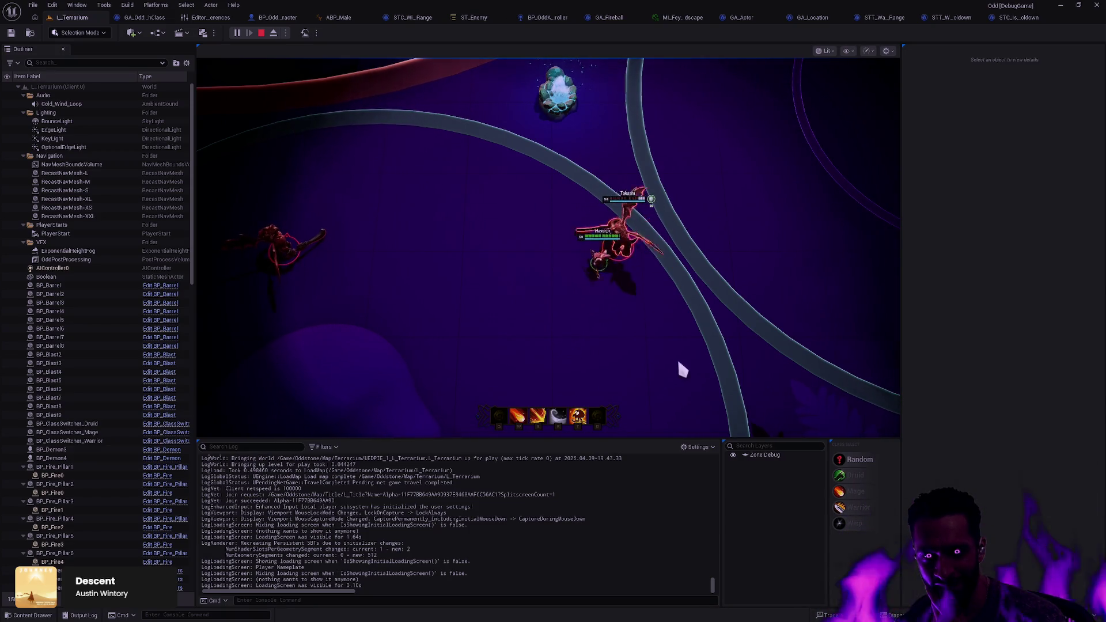
pyautogui.rightClick(511, 209)
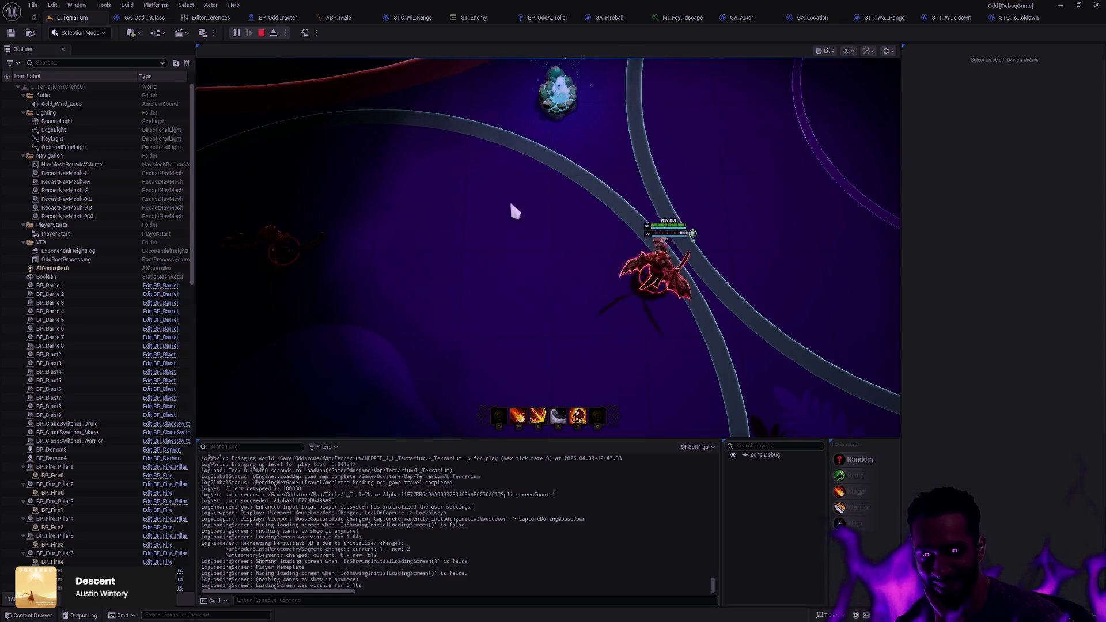
pyautogui.press('Escape')
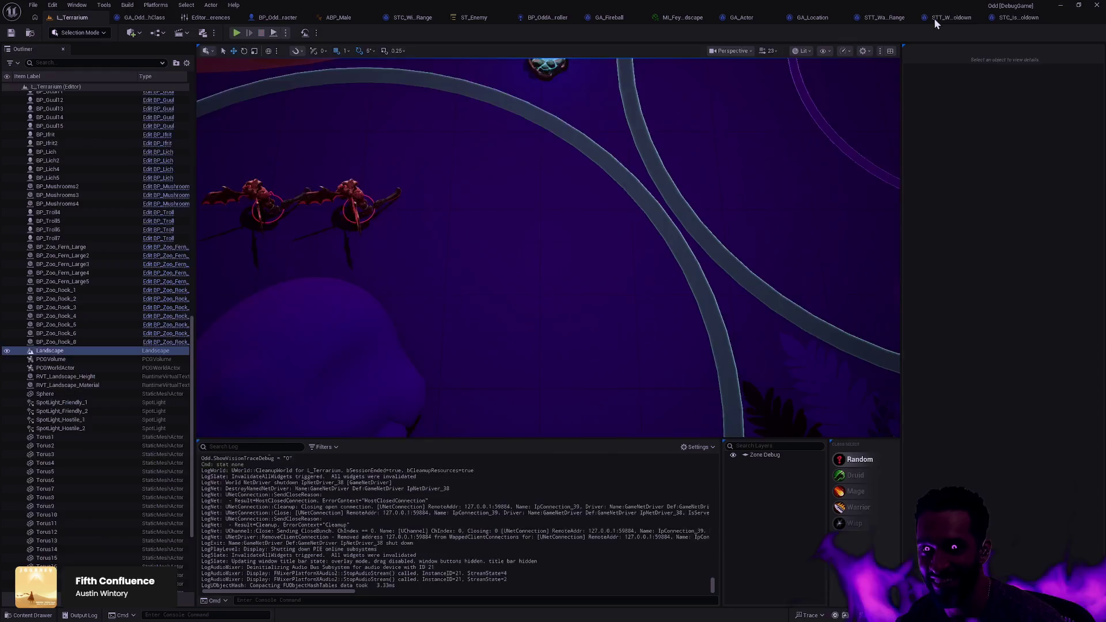
pyautogui.click(472, 17)
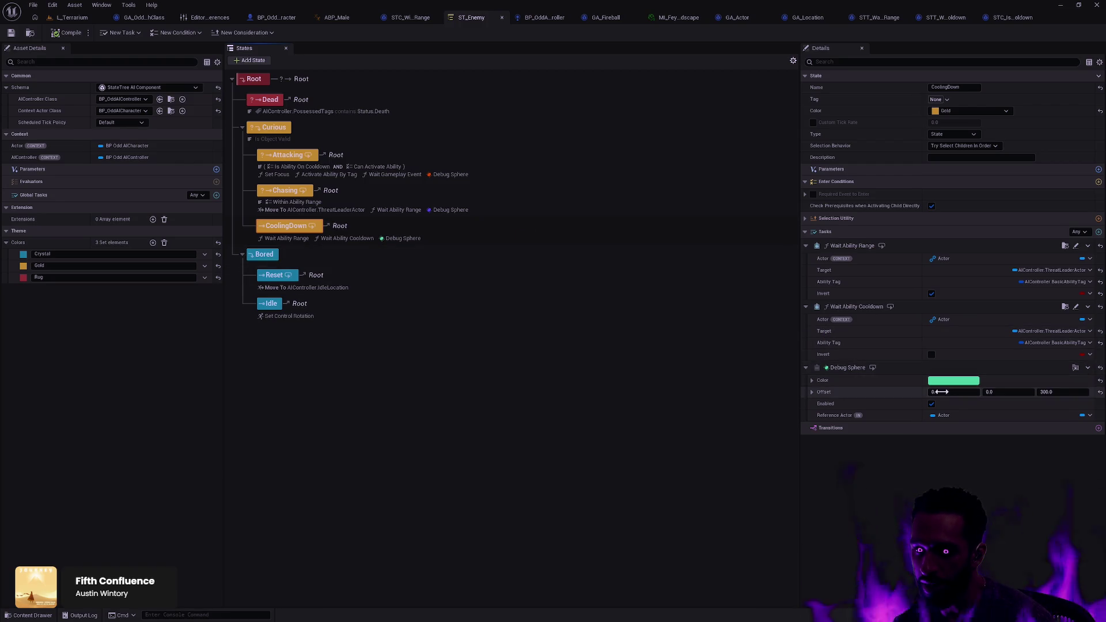
pyautogui.click(811, 391)
pyautogui.click(812, 391)
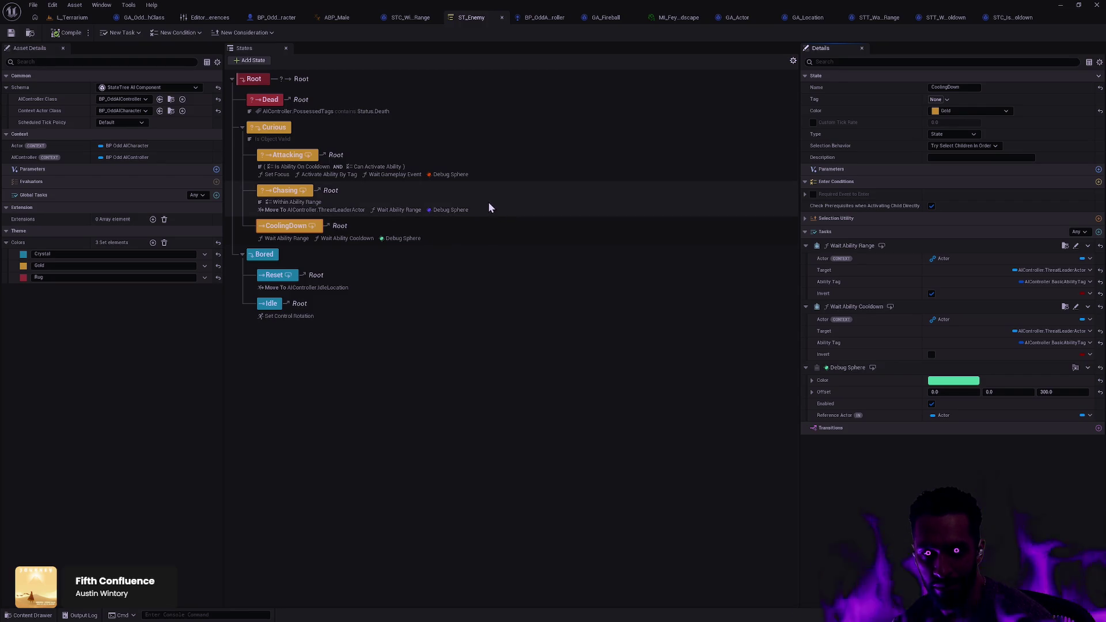
pyautogui.click(73, 17)
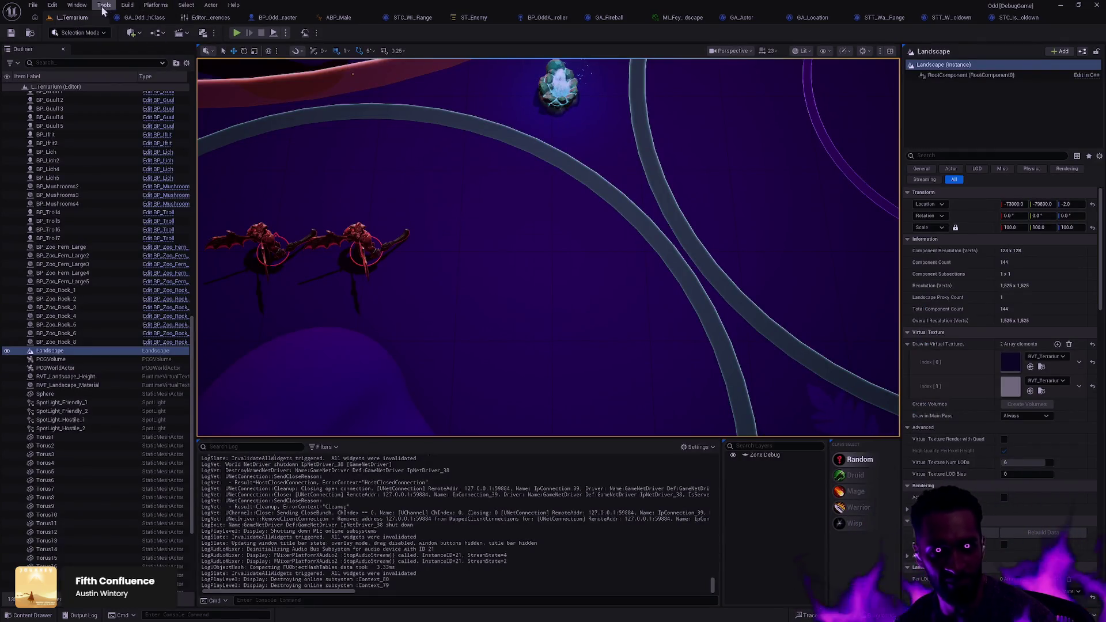
# - Open the Visual Logger from the Tools menu and dock it in the bottom panel beside the Output Log
pyautogui.click(77, 5)
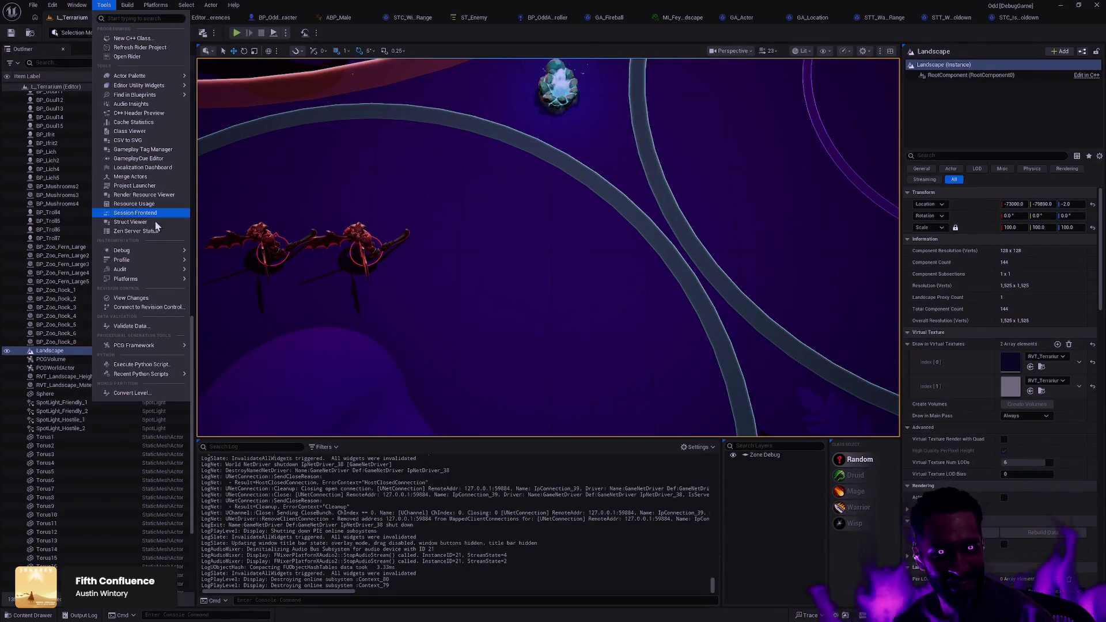
pyautogui.moveTo(152, 255)
pyautogui.click(228, 391)
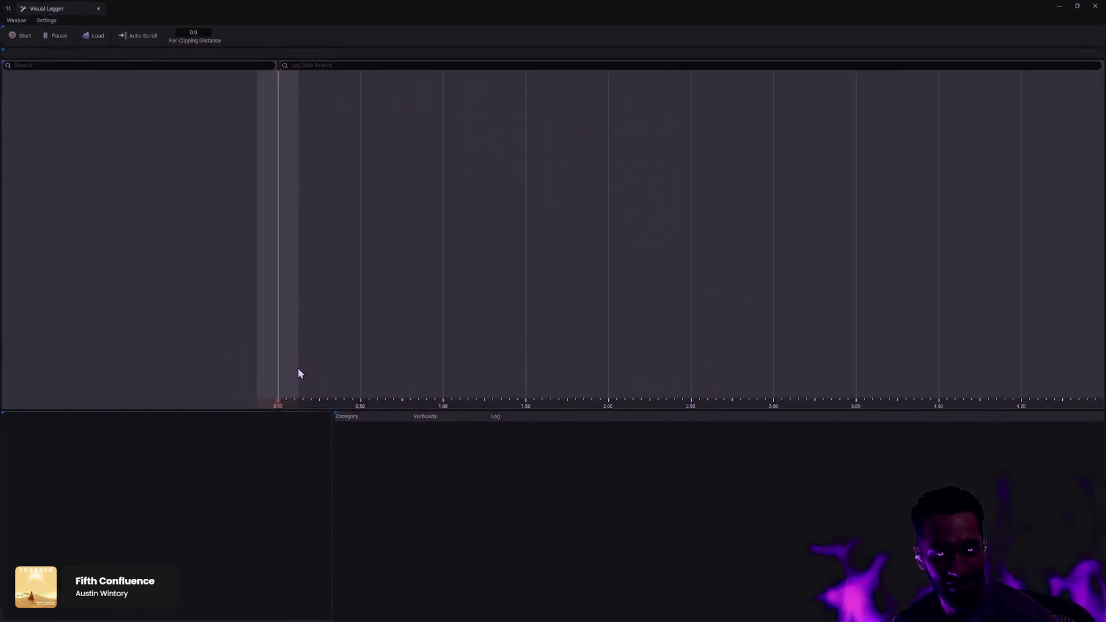
pyautogui.moveTo(60, 12)
pyautogui.mouseDown()
pyautogui.moveTo(320, 320)
pyautogui.moveTo(318, 466)
pyautogui.moveTo(299, 512)
pyautogui.moveTo(463, 494)
pyautogui.mouseUp()
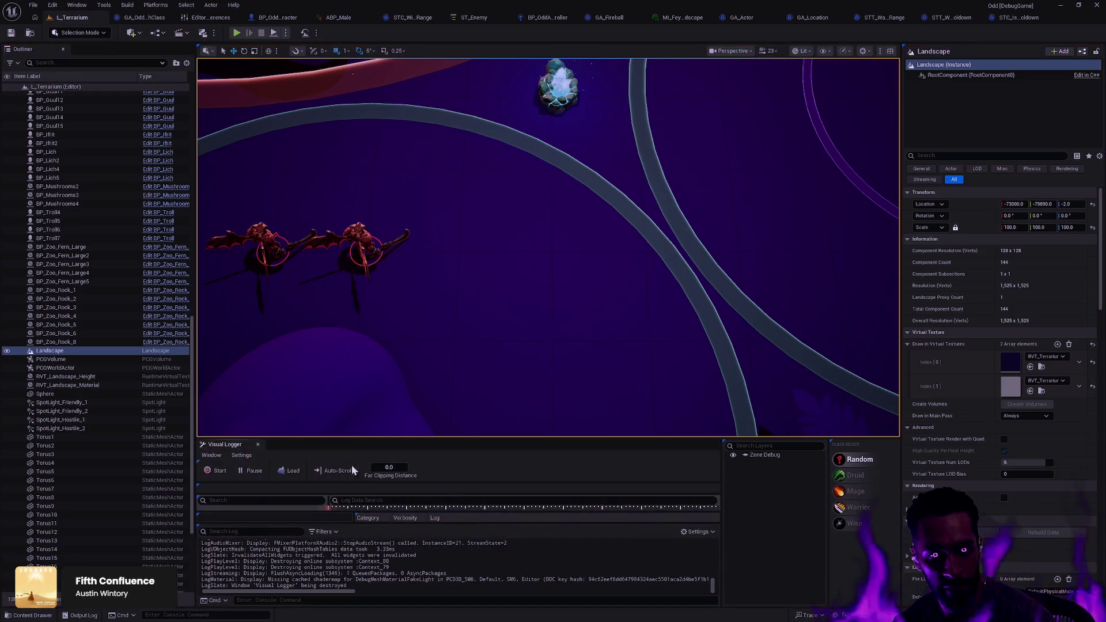
pyautogui.moveTo(220, 448)
pyautogui.mouseDown()
pyautogui.moveTo(369, 510)
pyautogui.moveTo(293, 450)
pyautogui.mouseUp()
pyautogui.click(202, 445)
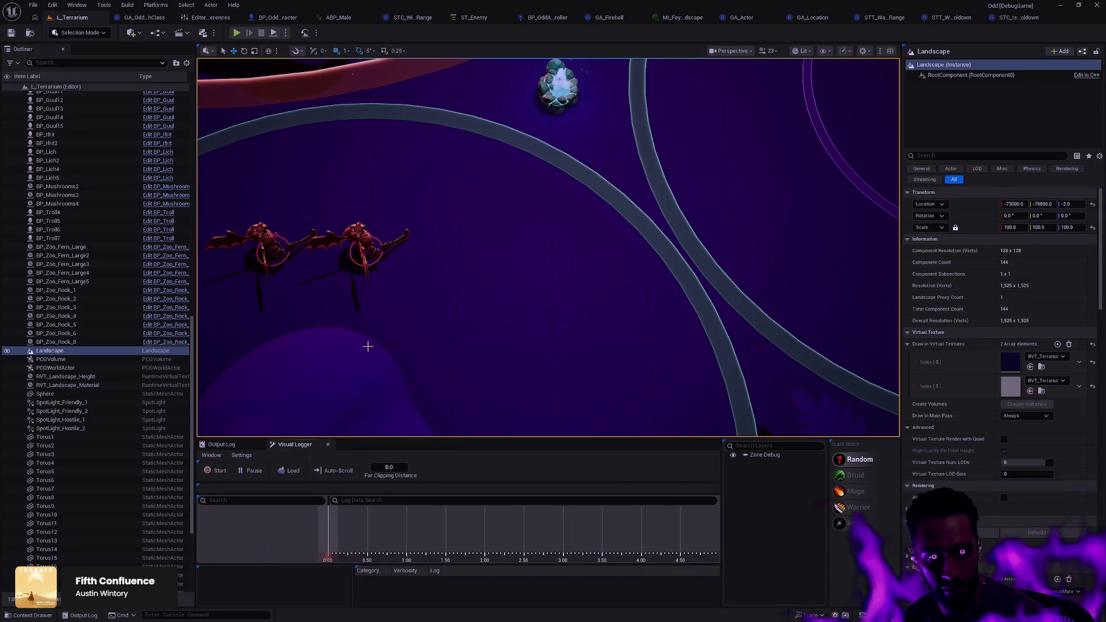
# - Record a Visual Logger capture while playing from a spot in the arena, then stop recording and end play
pyautogui.click(221, 472)
pyautogui.rightClick(626, 274)
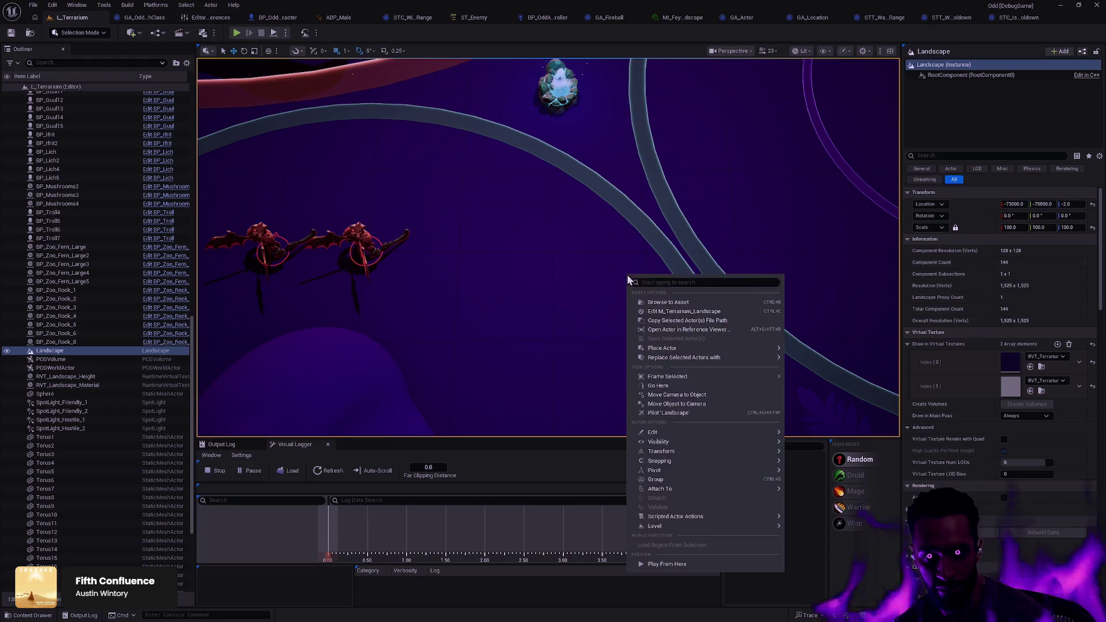
pyautogui.click(632, 345)
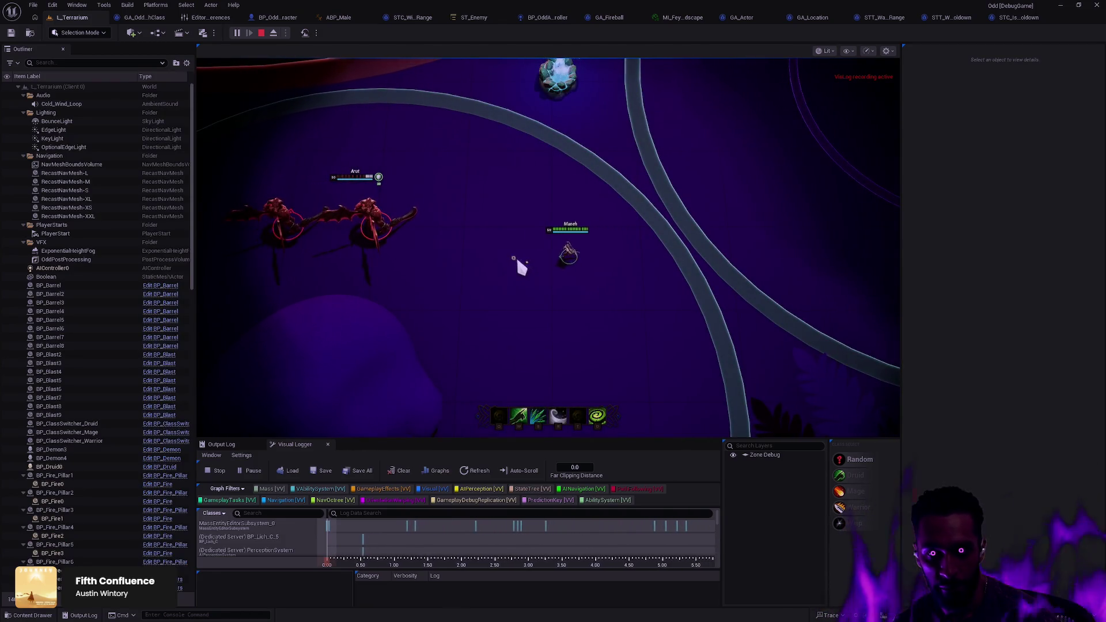
pyautogui.click(617, 263)
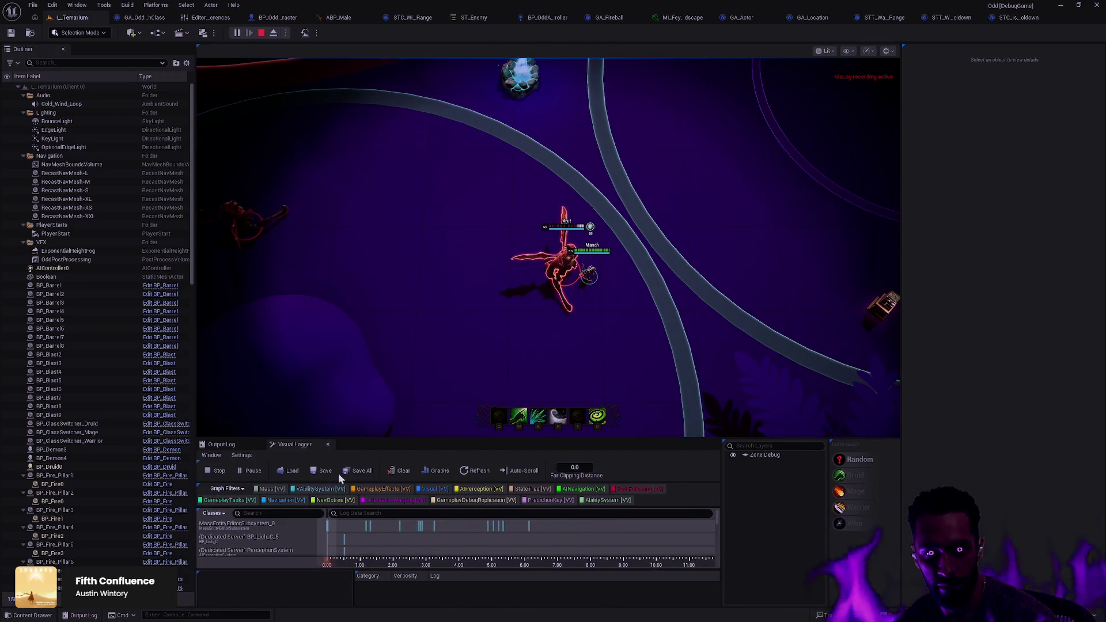
pyautogui.click(213, 471)
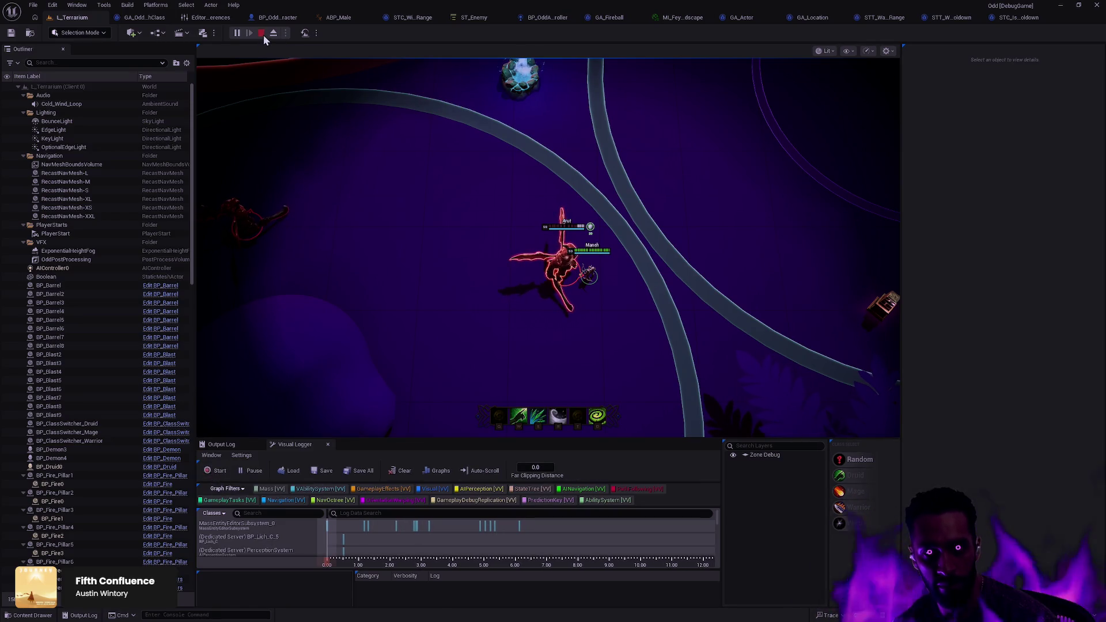
pyautogui.click(261, 33)
# - Float the Visual Logger as its own window and enlarge it to show the tracks
pyautogui.moveTo(300, 444); pyautogui.dragTo(352, 314)
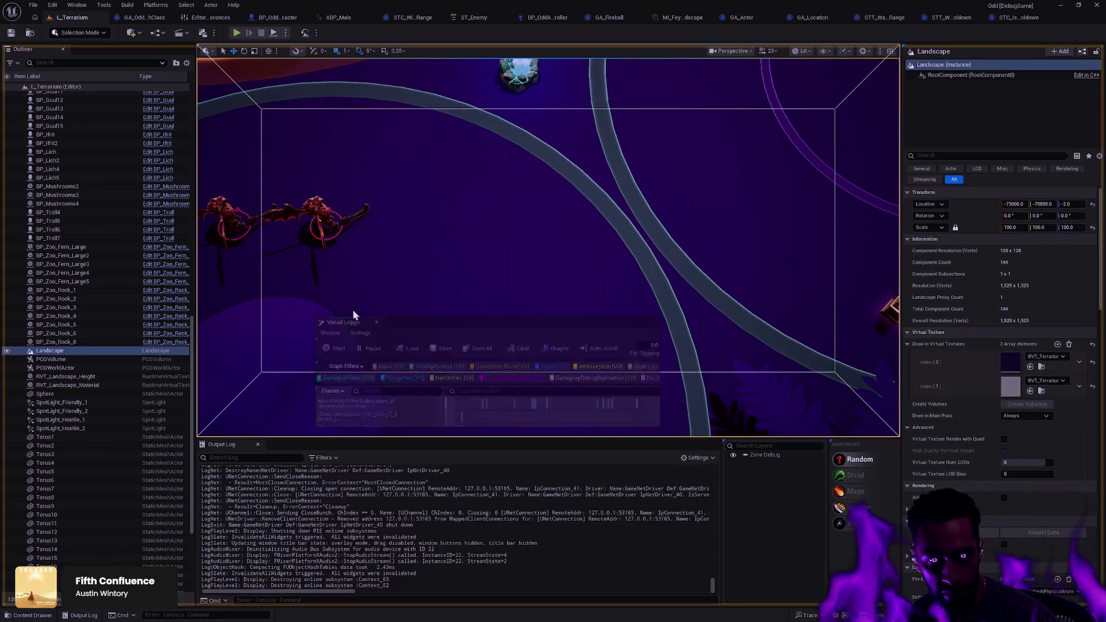
pyautogui.doubleClick(425, 316)
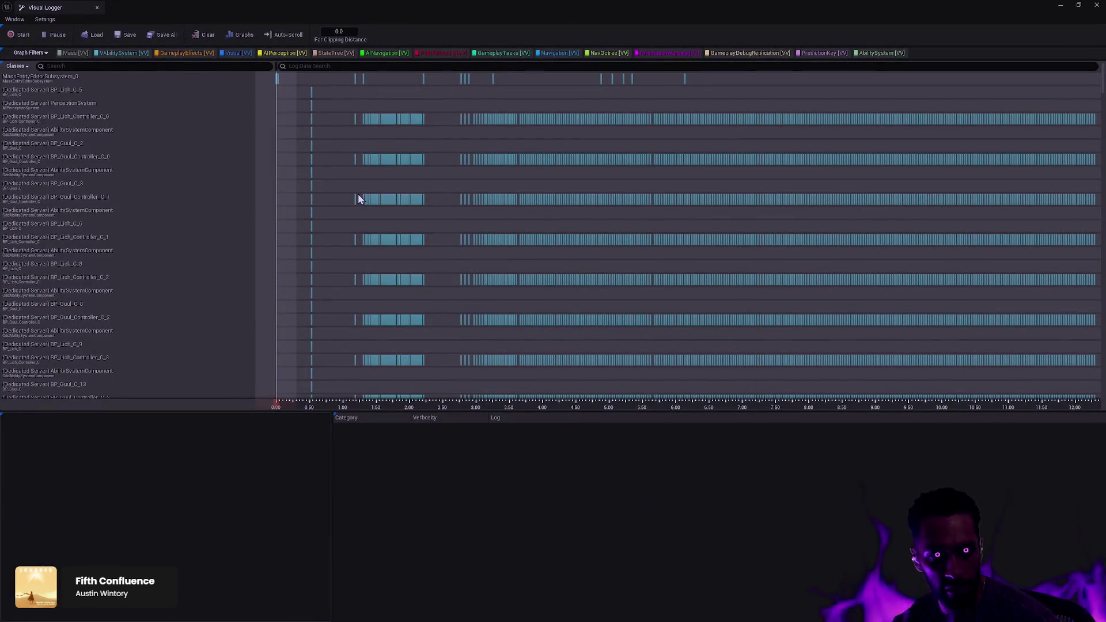
pyautogui.doubleClick(104, 11)
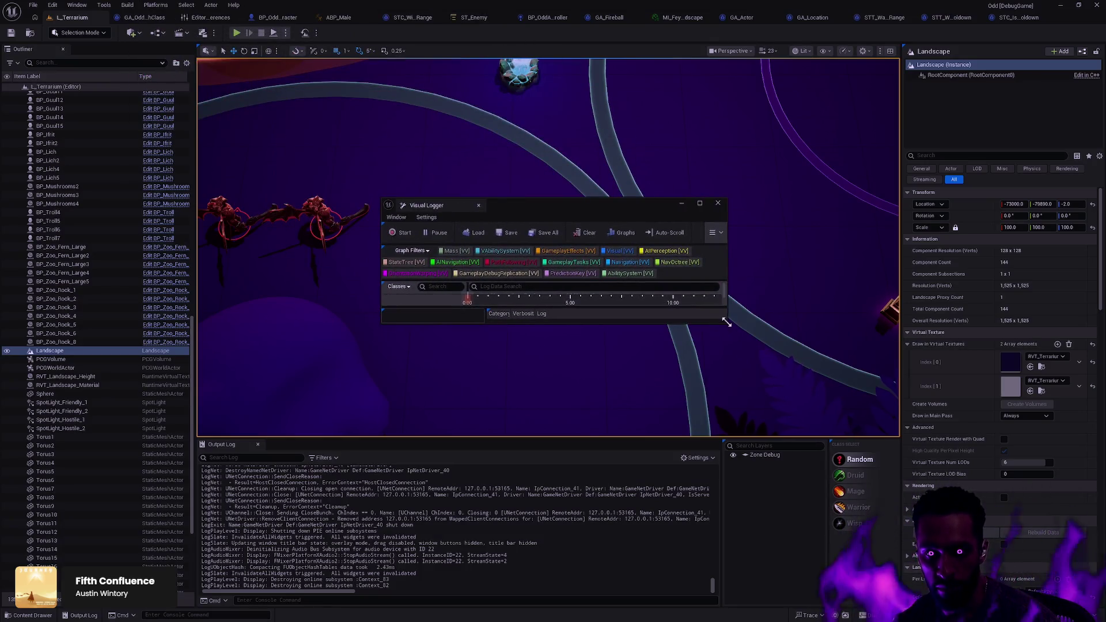
pyautogui.moveTo(726, 329); pyautogui.dragTo(908, 452)
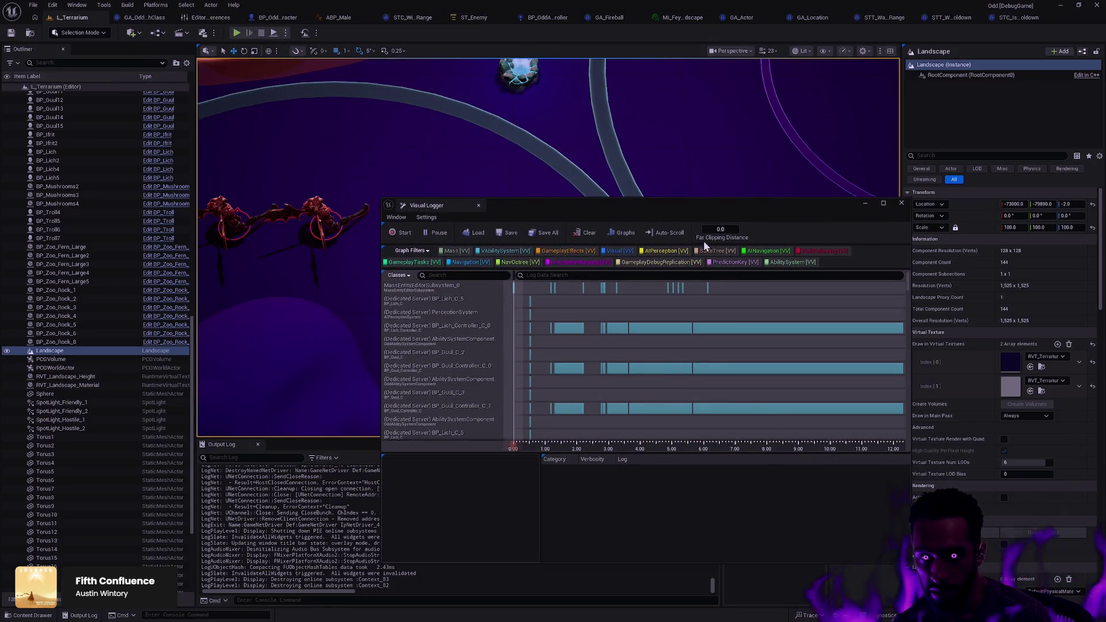
# - Turn off every Graph Filter category, including Mass, GameplayTasks, AbilitySystem and PathFollowing, leaving only StateTree
pyautogui.click(454, 250)
pyautogui.click(413, 262)
pyautogui.click(469, 262)
pyautogui.click(519, 261)
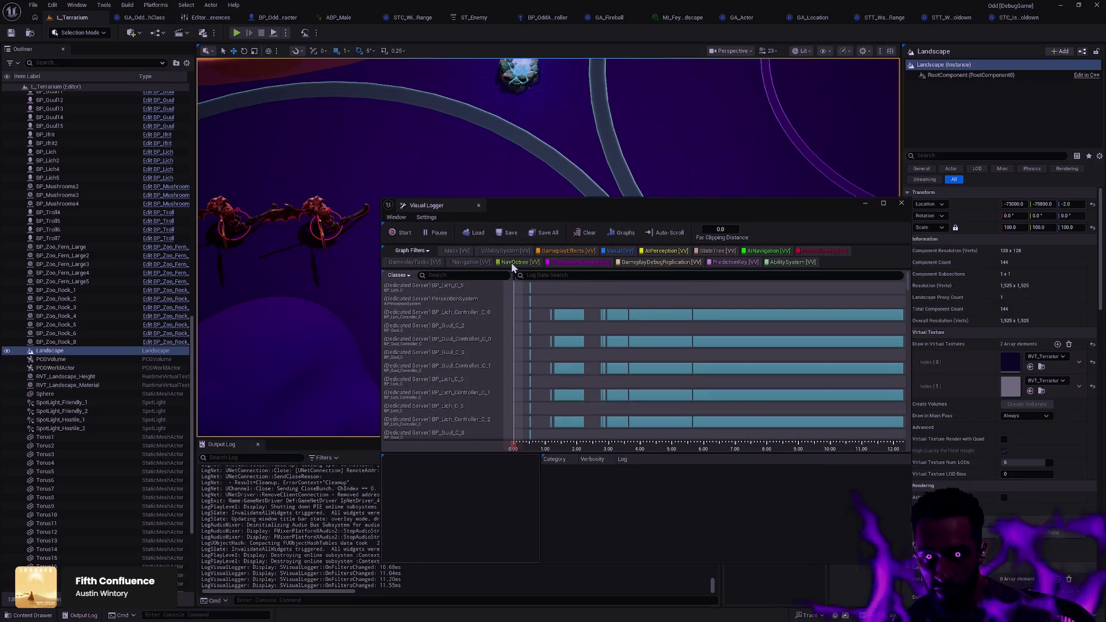
pyautogui.click(504, 251)
pyautogui.click(567, 251)
pyautogui.click(619, 251)
pyautogui.click(666, 251)
pyautogui.click(716, 251)
pyautogui.click(732, 262)
pyautogui.click(750, 262)
pyautogui.click(792, 262)
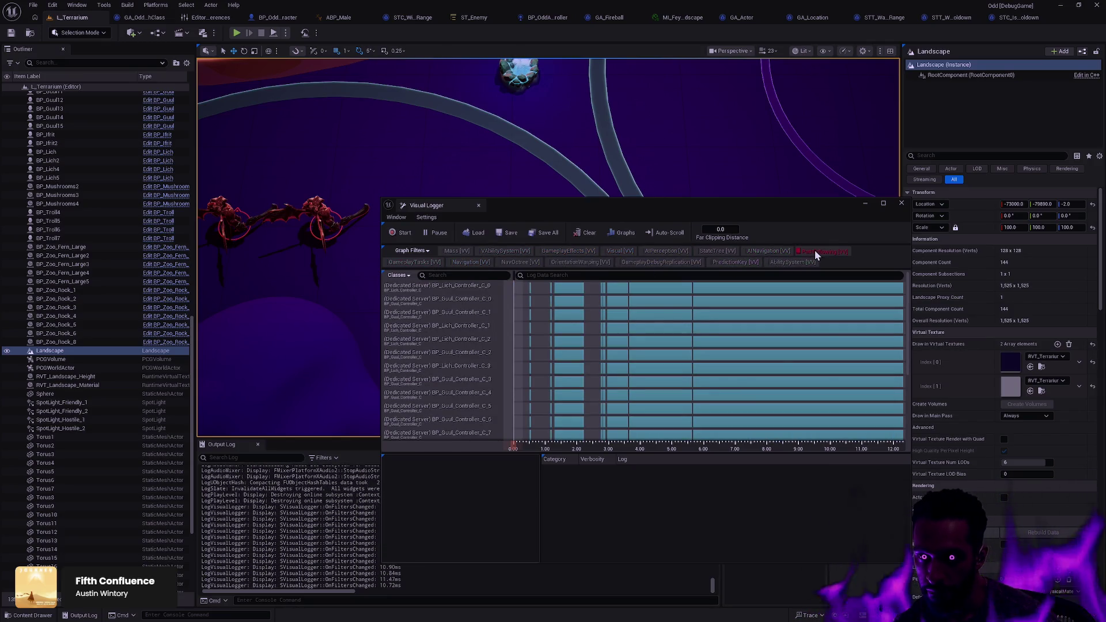
pyautogui.click(815, 251)
pyautogui.click(766, 250)
pyautogui.click(718, 253)
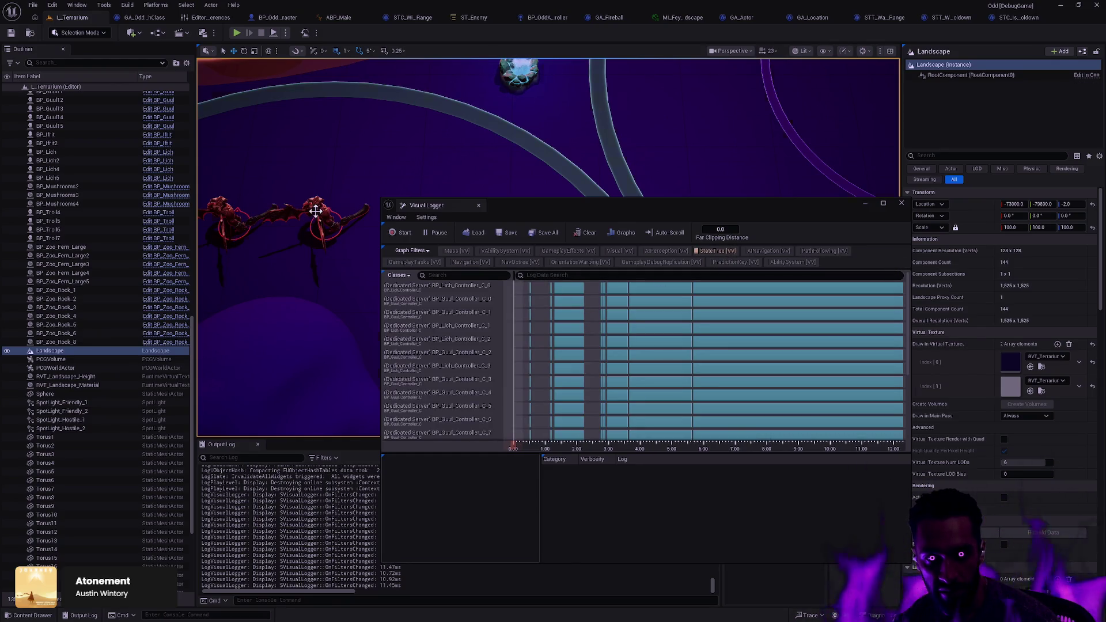
# - Select the BP_Demon3 enemy and show Demon_Controller_C_0's StateTree log entries
pyautogui.click(311, 216)
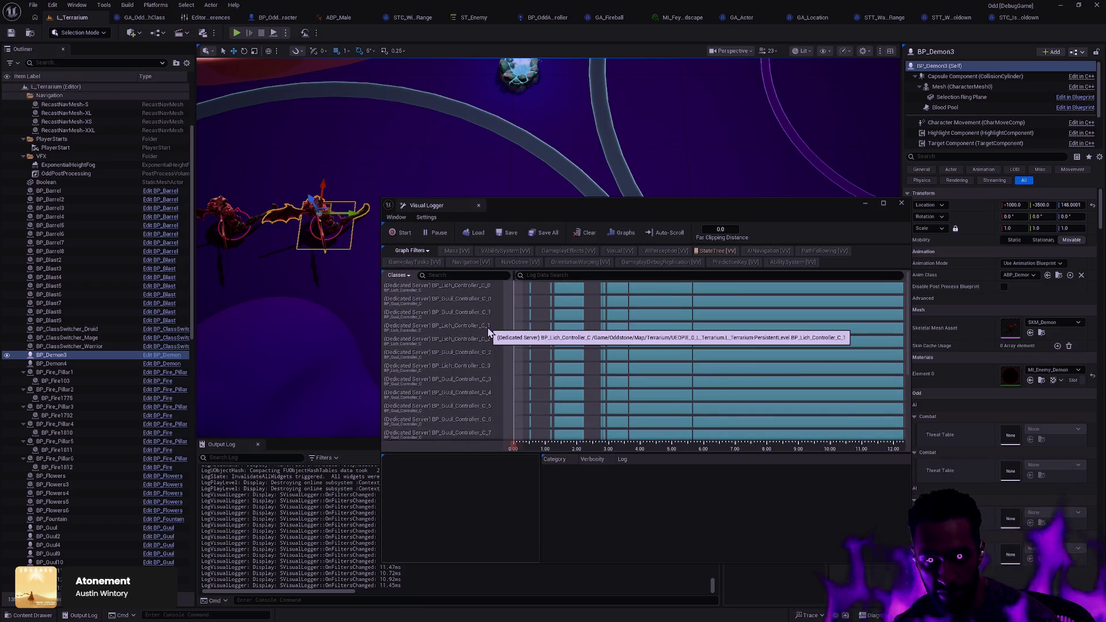
pyautogui.scroll(-5, 490, 331)
pyautogui.scroll(5, 499, 337)
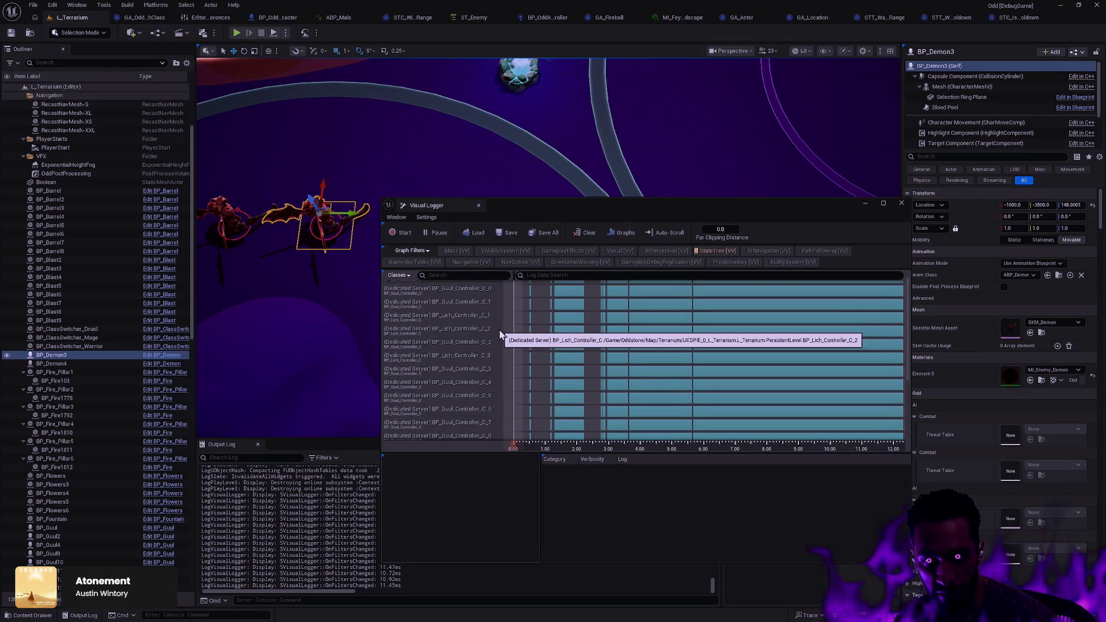
pyautogui.scroll(-5, 658, 360)
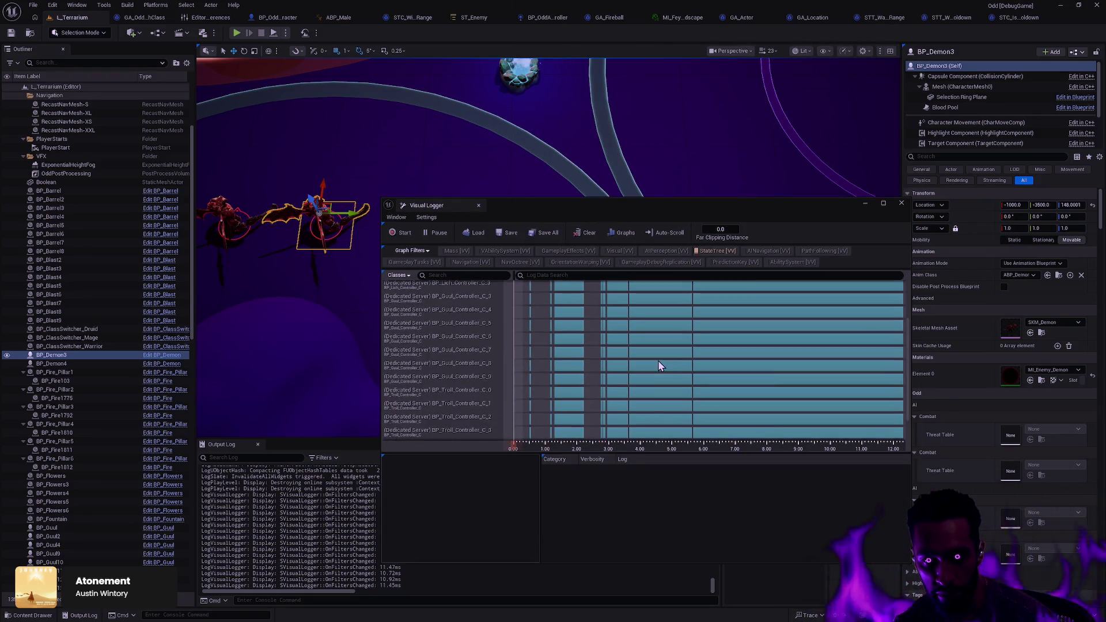
pyautogui.scroll(1, 489, 378)
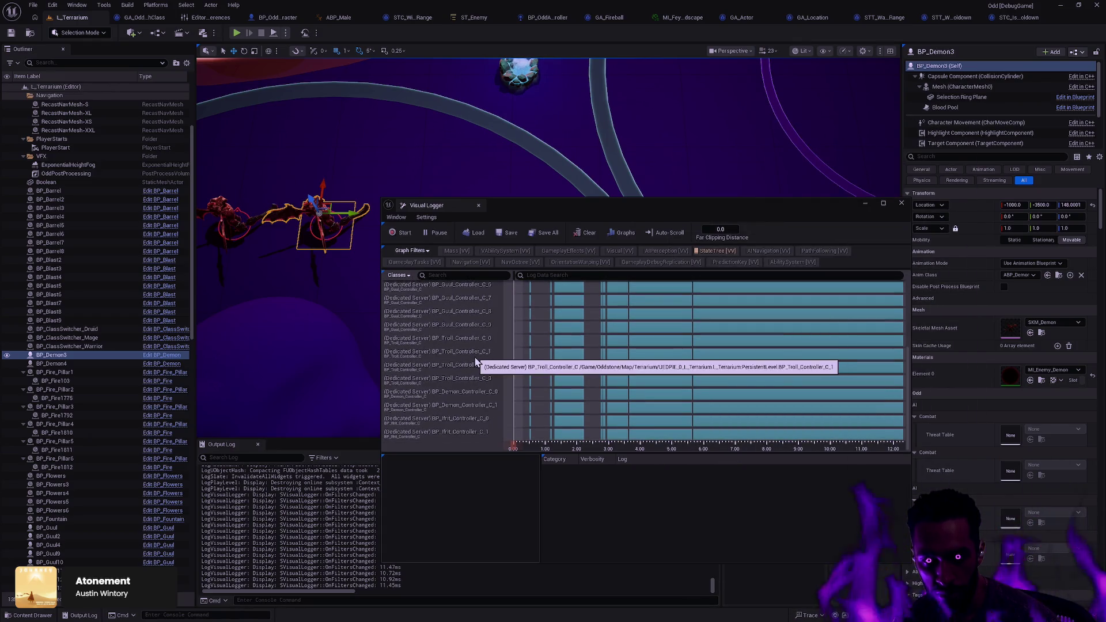
pyautogui.scroll(-1, 469, 392)
pyautogui.click(468, 397)
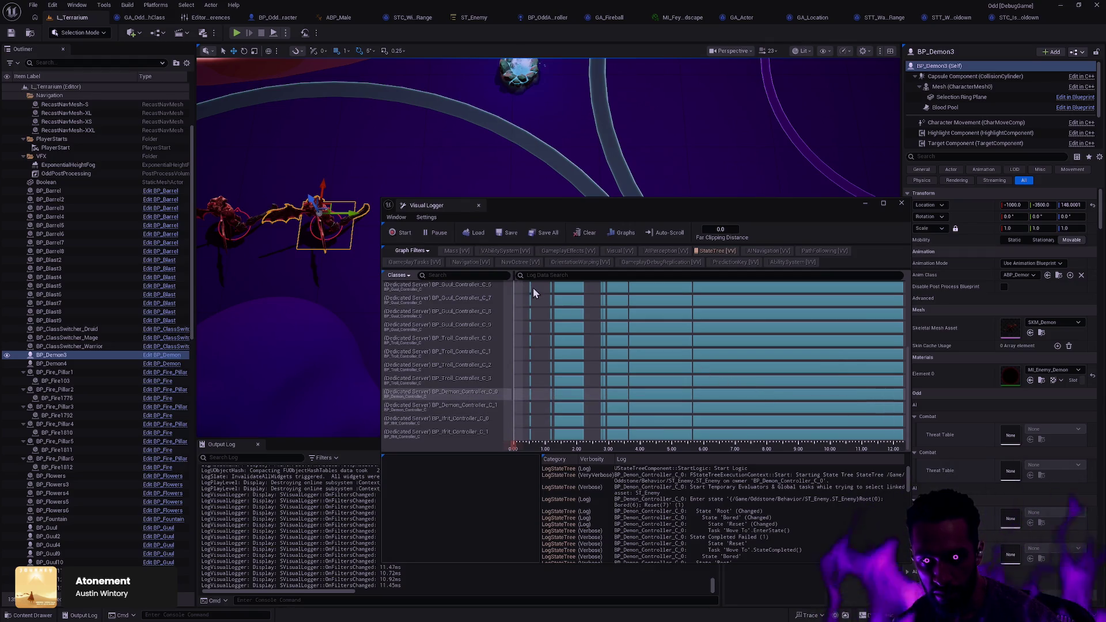
# - Show BP_Demon_Controller_C_1's log, make the logger window taller, and jump to the log's start
pyautogui.moveTo(533, 288)
pyautogui.mouseDown()
pyautogui.moveTo(755, 284)
pyautogui.moveTo(721, 285)
pyautogui.moveTo(730, 282)
pyautogui.mouseUp()
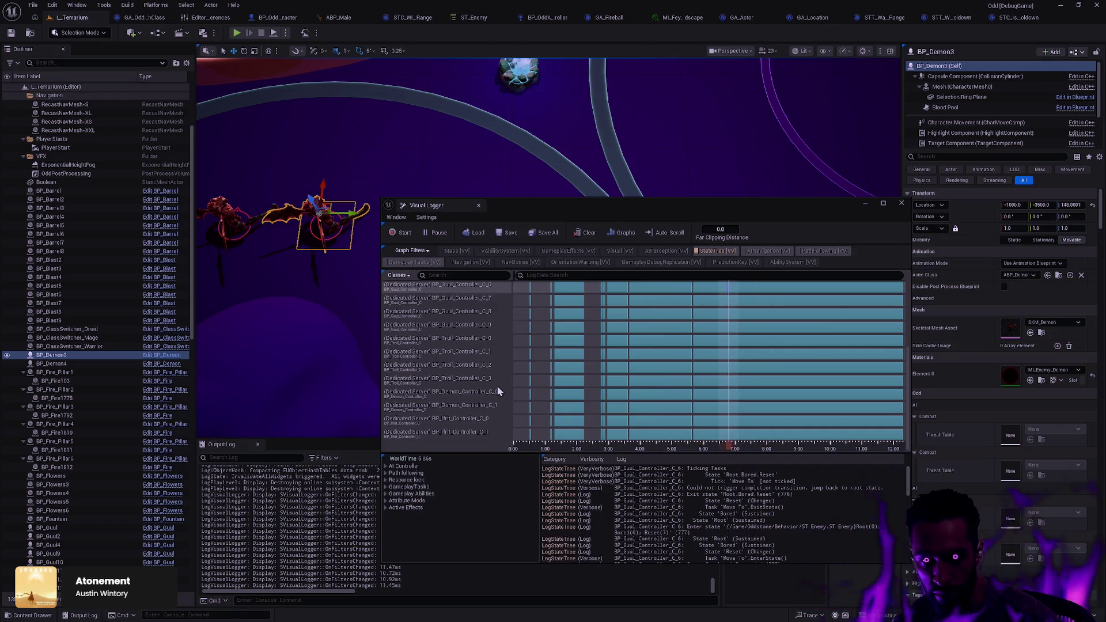
pyautogui.click(475, 406)
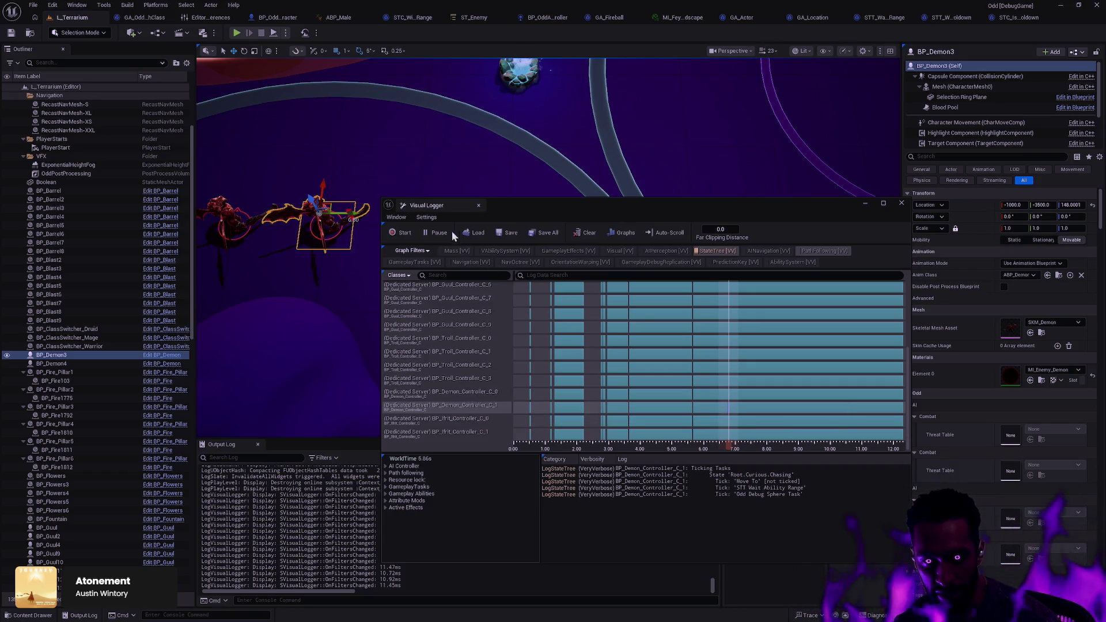
pyautogui.moveTo(482, 197); pyautogui.dragTo(483, 116)
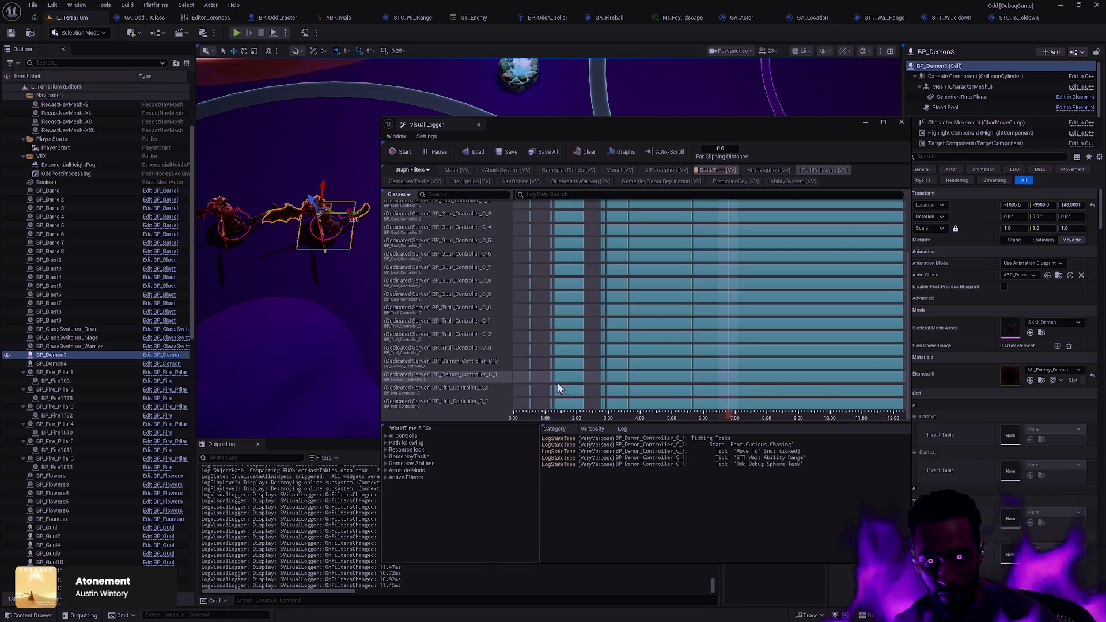
pyautogui.click(540, 377)
pyautogui.moveTo(355, 340); pyautogui.dragTo(357, 310)
pyautogui.click(472, 374)
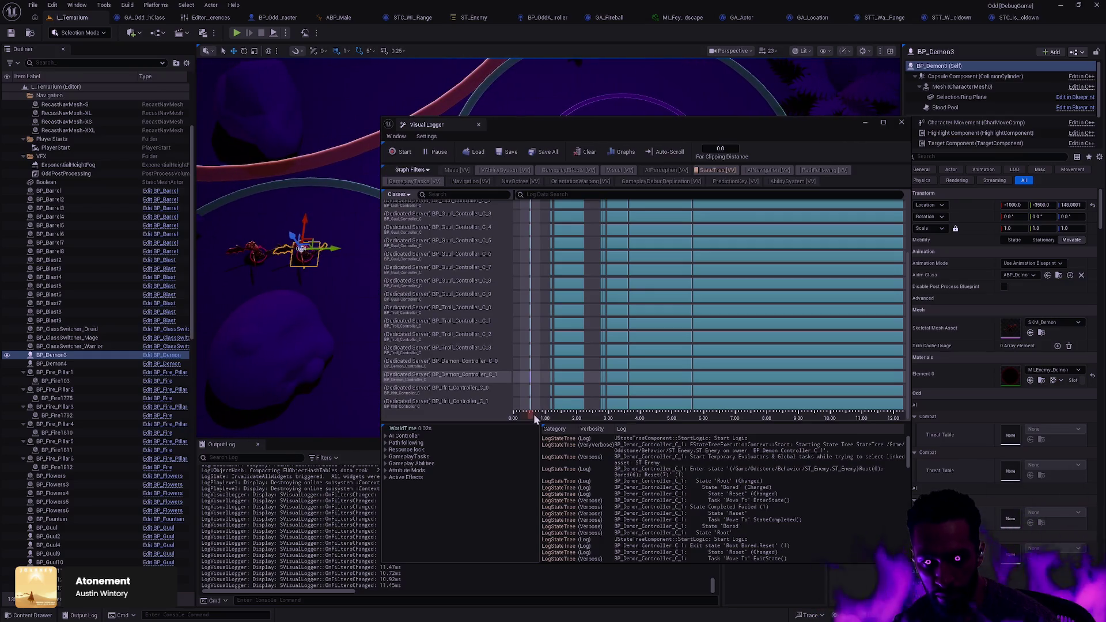
# - Scrub the log from 3.24 to 7.12 seconds, with the Visual Logger snapped to the right half
pyautogui.moveTo(534, 418)
pyautogui.mouseDown()
pyautogui.moveTo(702, 401)
pyautogui.moveTo(766, 410)
pyautogui.moveTo(726, 410)
pyautogui.moveTo(741, 407)
pyautogui.moveTo(743, 375)
pyautogui.mouseUp()
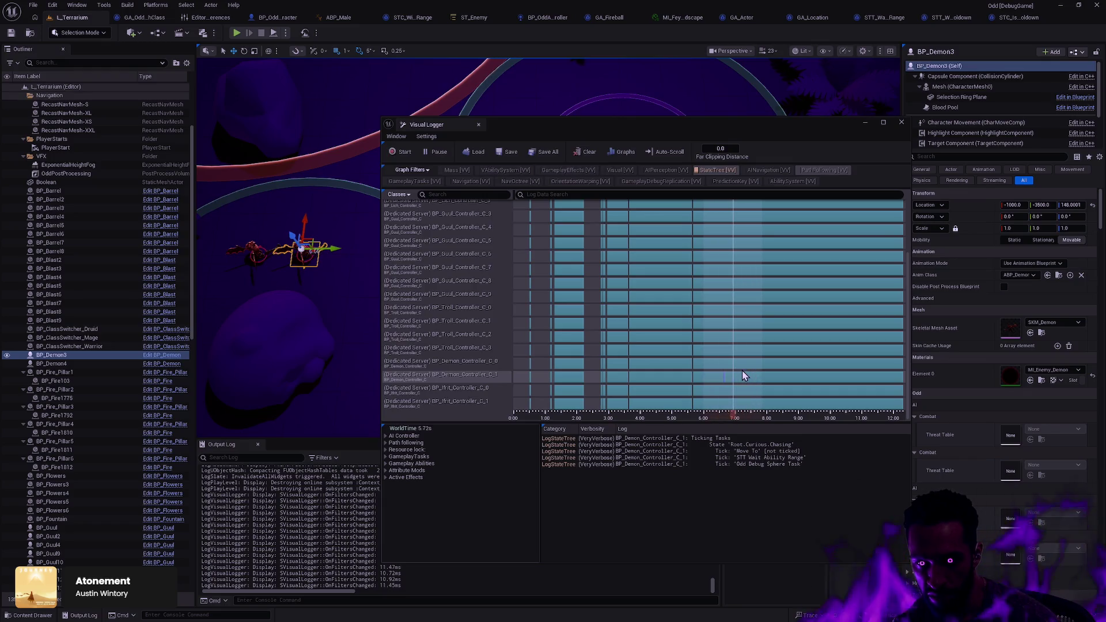
pyautogui.scroll(3, 738, 373)
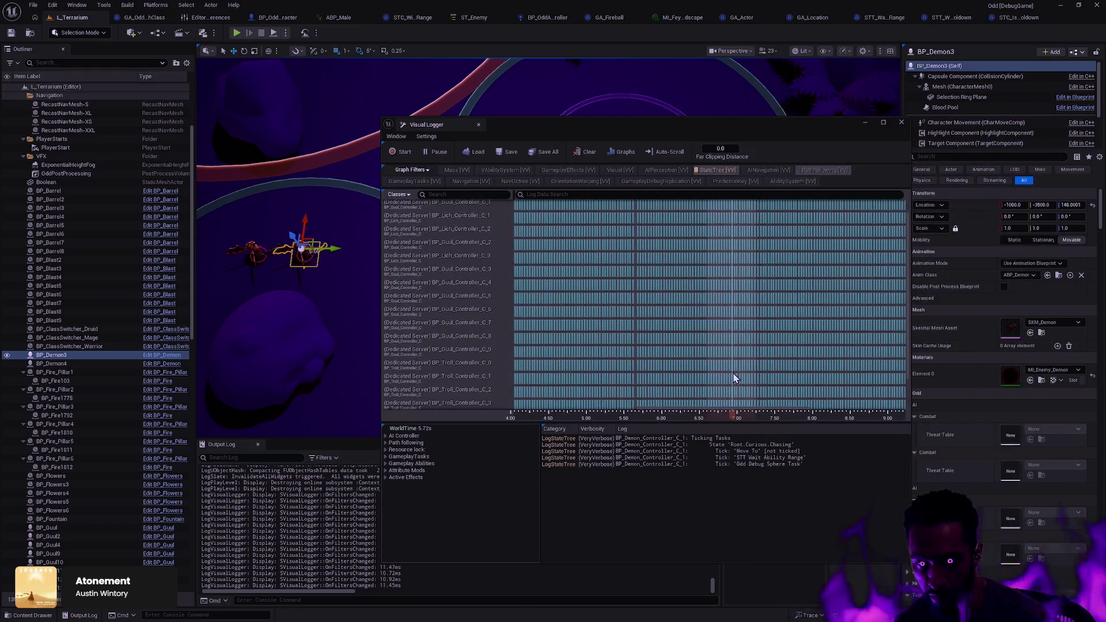
pyautogui.scroll(4, 734, 377)
pyautogui.moveTo(743, 375)
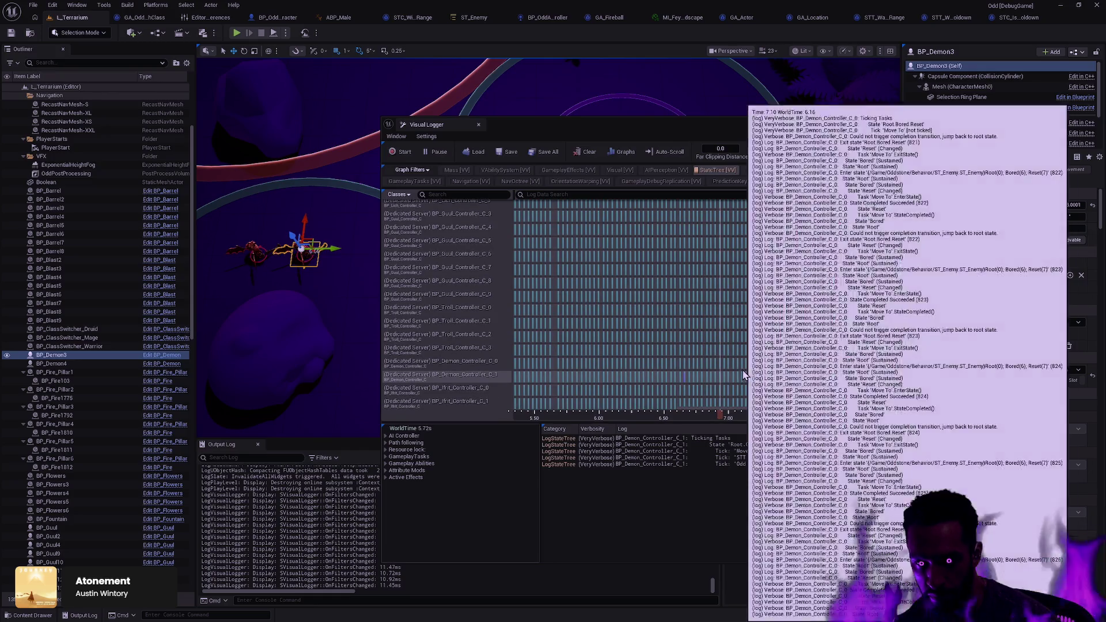
pyautogui.moveTo(719, 412); pyautogui.dragTo(809, 402)
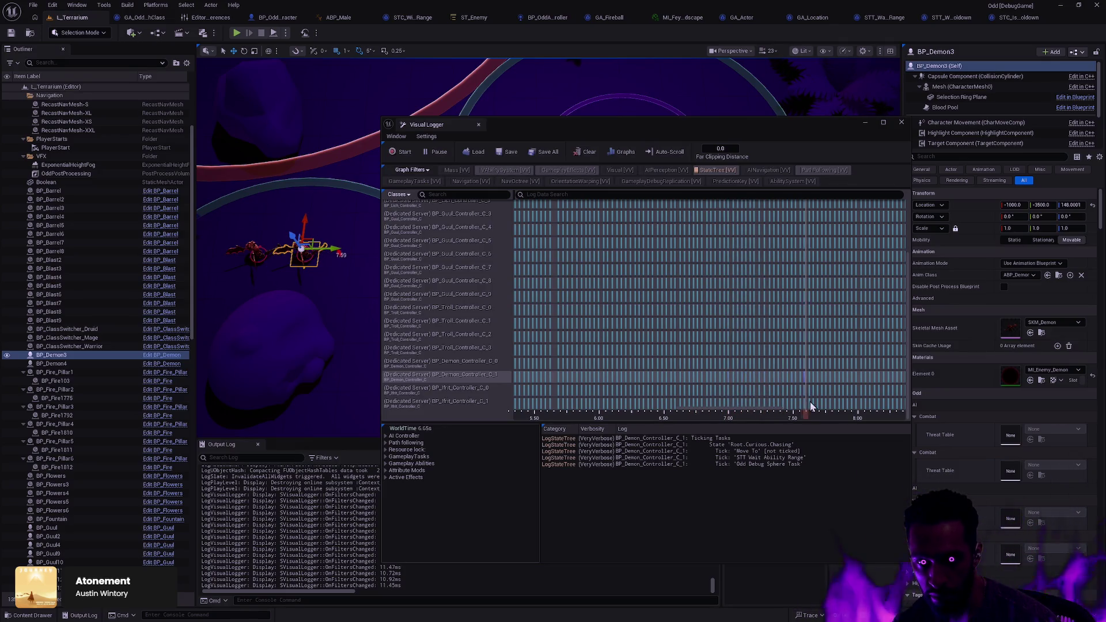
pyautogui.moveTo(607, 134); pyautogui.dragTo(1105, 132)
pyautogui.click(1035, 344)
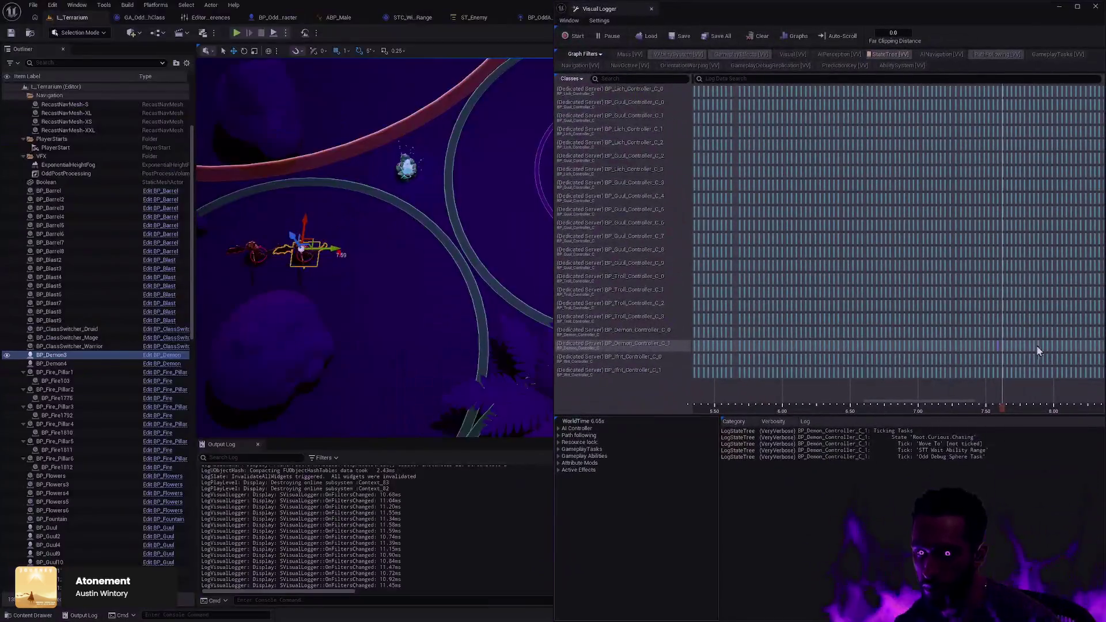
pyautogui.moveTo(1003, 405); pyautogui.dragTo(1062, 405)
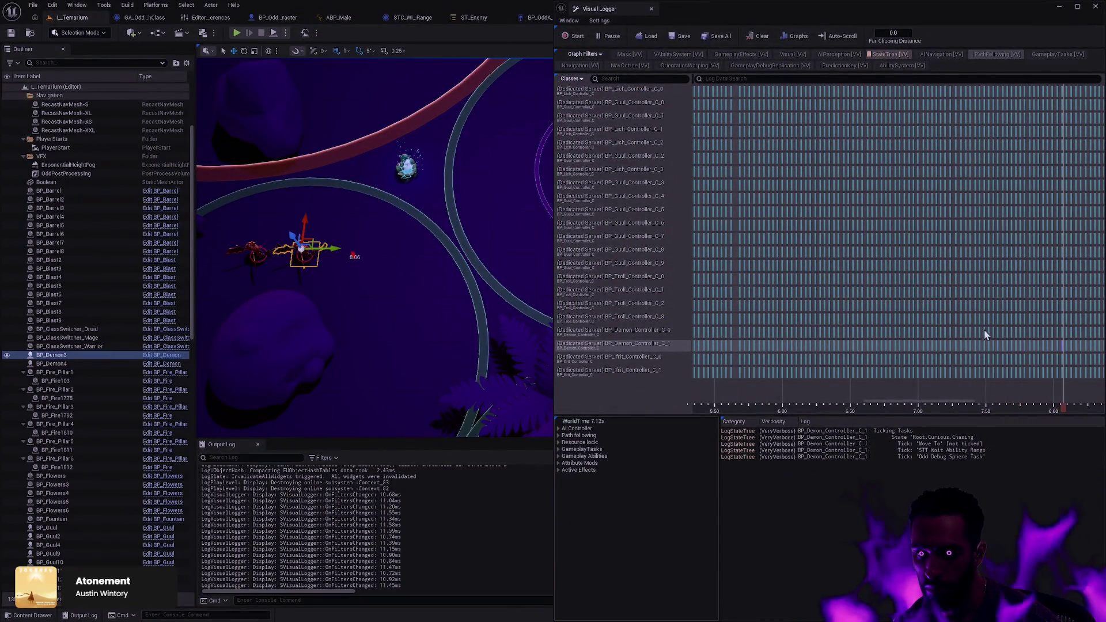